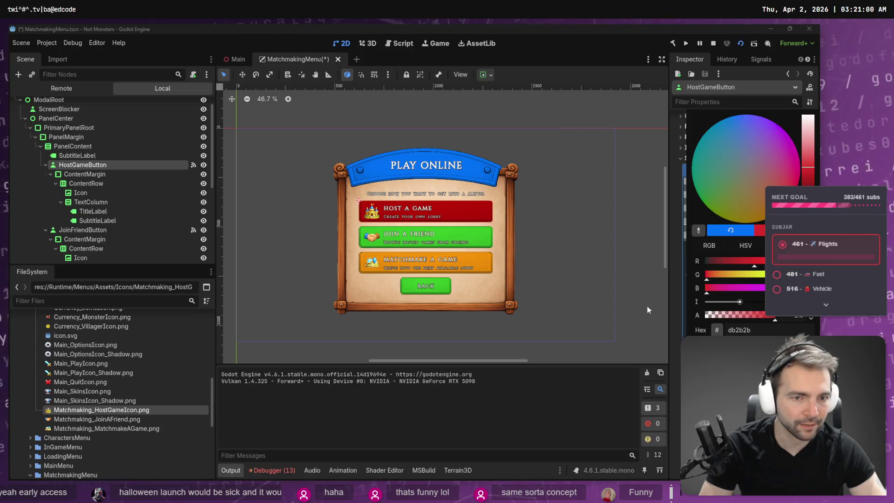
Reset the Host a Game button's Normal style Modulate from red to white and save the scene.
left_click(651, 273)
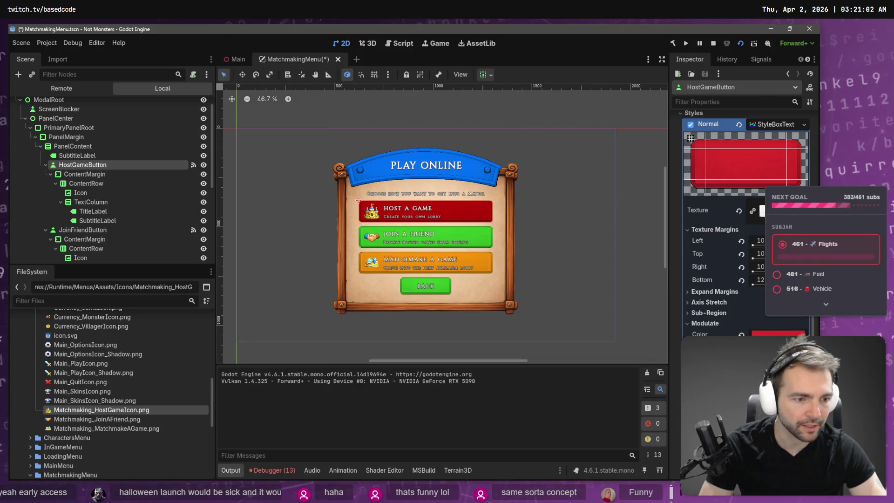
left_click(740, 333)
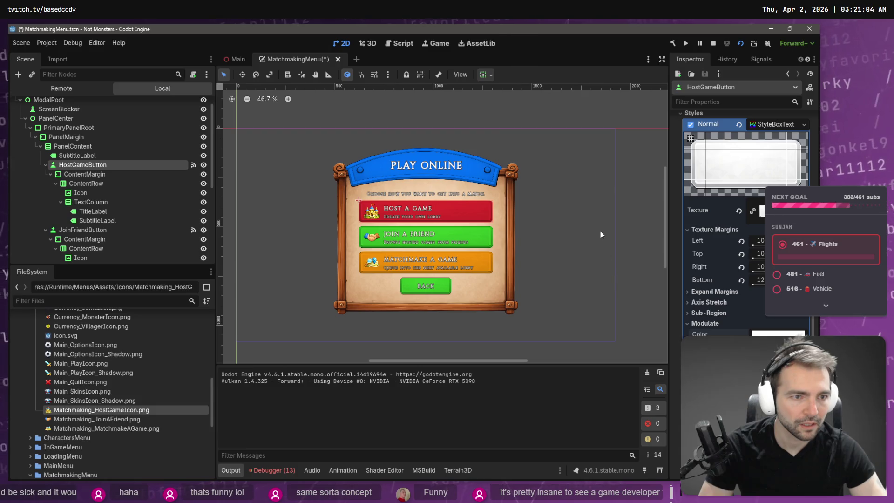
left_click(646, 210)
key("ctrl+s")
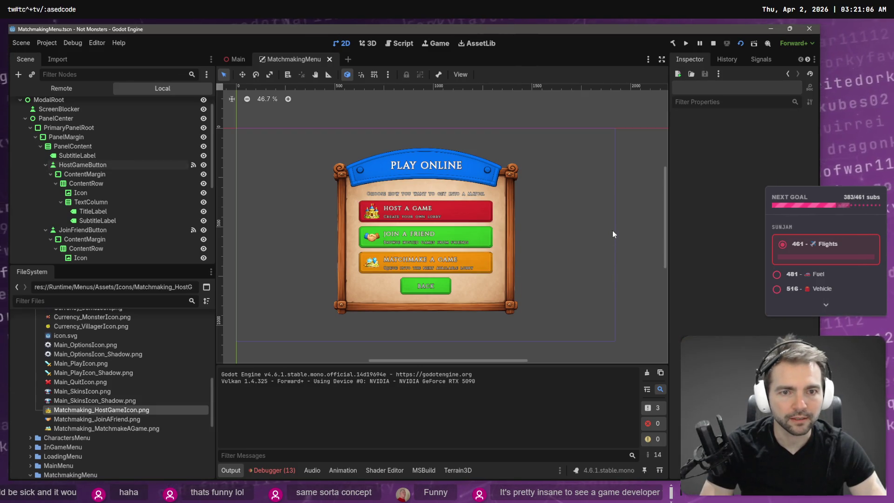
left_click_drag(524, 212, 546, 216)
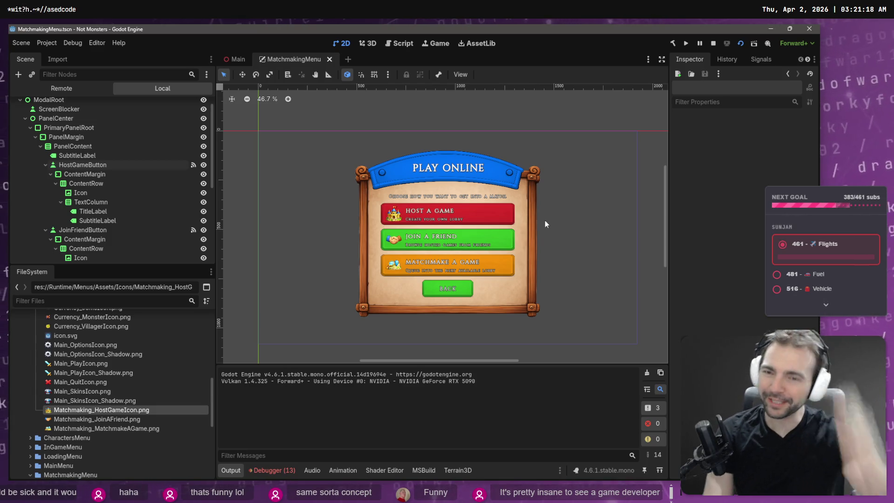
Run the game from the Main scene, open Play Online, go back, reopen it, then quit.
left_click(238, 59)
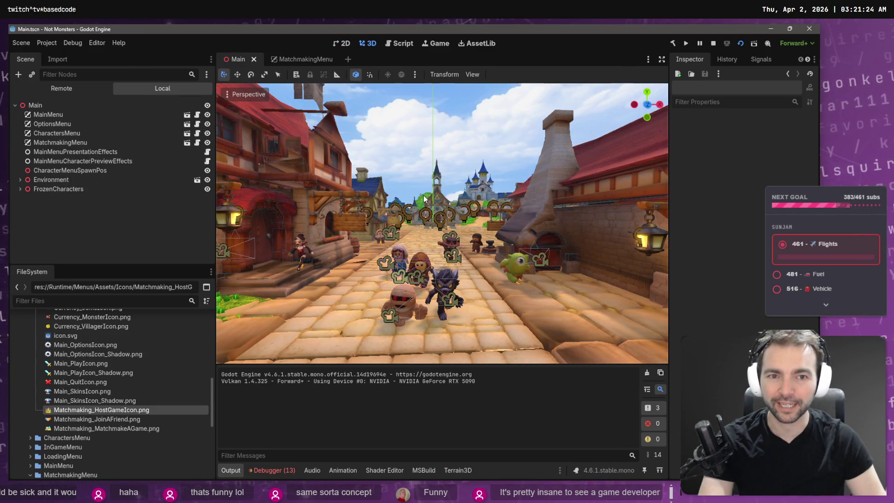
key("F5")
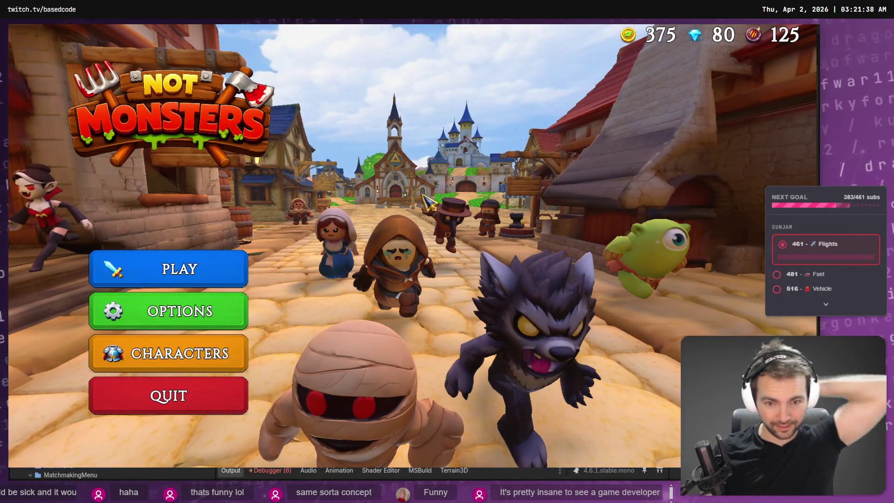
left_click(211, 275)
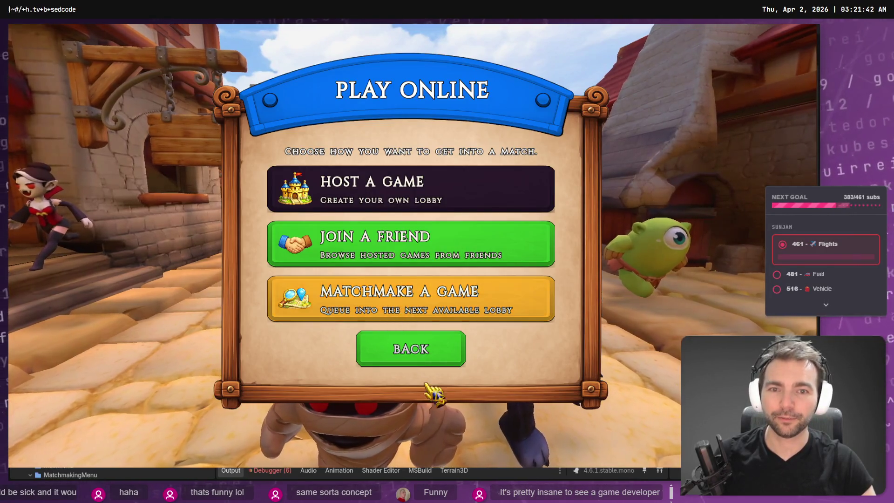
left_click(437, 360)
left_click(210, 276)
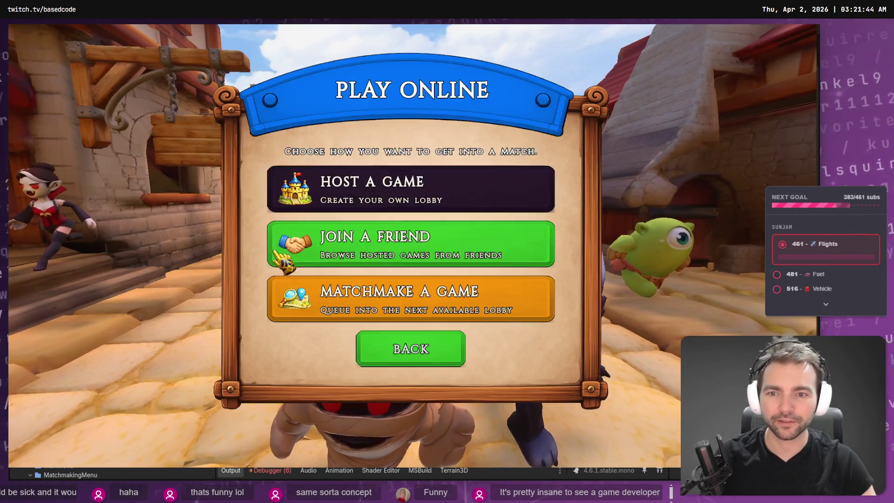
key("F8")
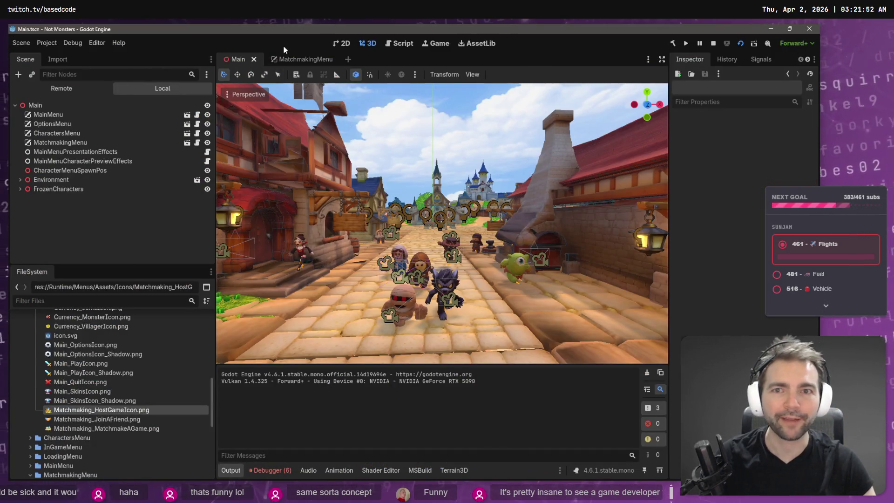
Set the HeaderTextureRect banner's Self Modulate to the blue swatch, then select HostGameButton.
left_click(300, 58)
left_click(479, 211)
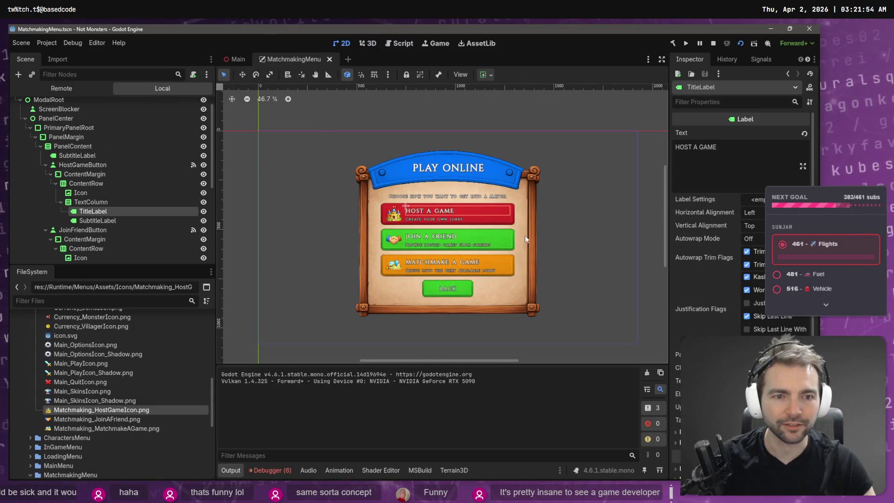
left_click(578, 236)
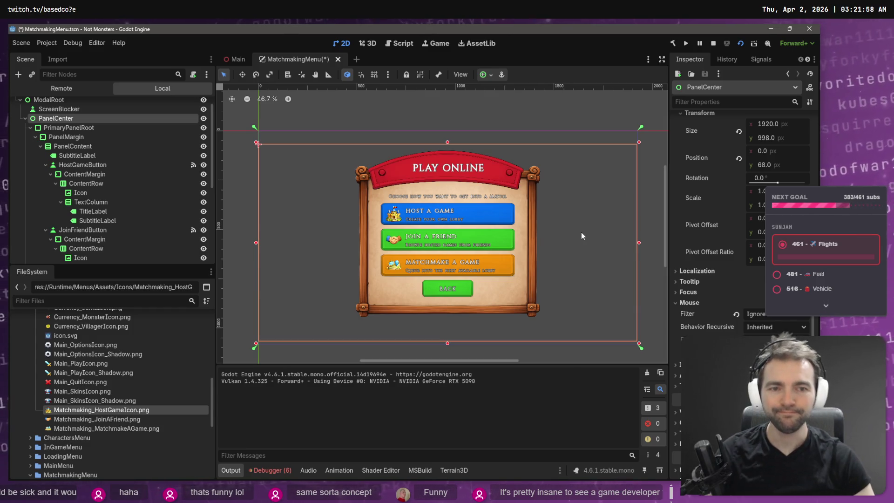
left_click(530, 179)
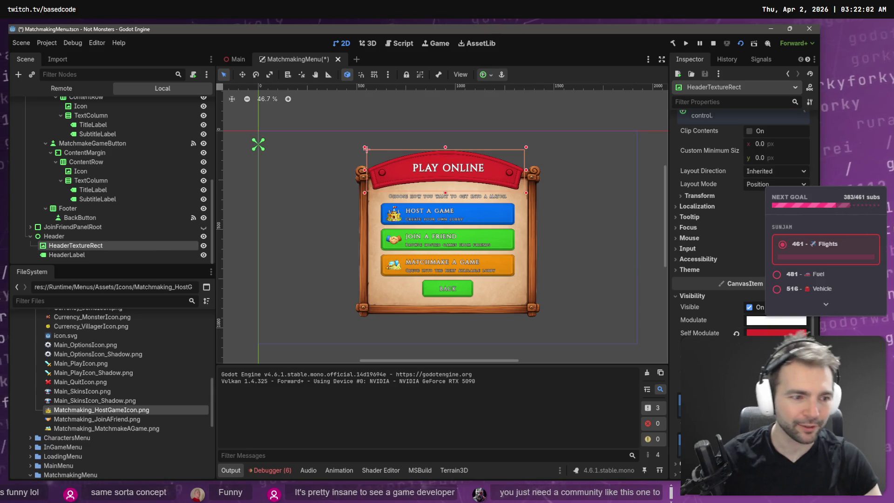
left_click(775, 332)
left_click(734, 301)
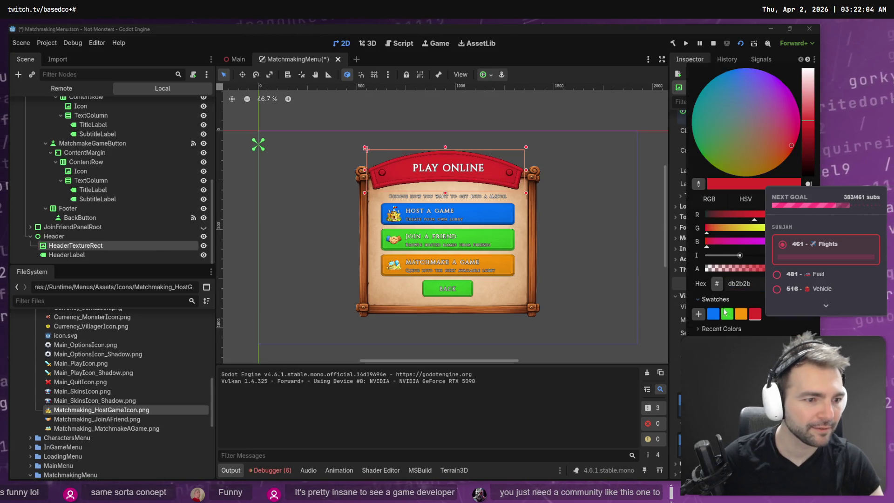
left_click(713, 317)
left_click(556, 227)
left_click(455, 211)
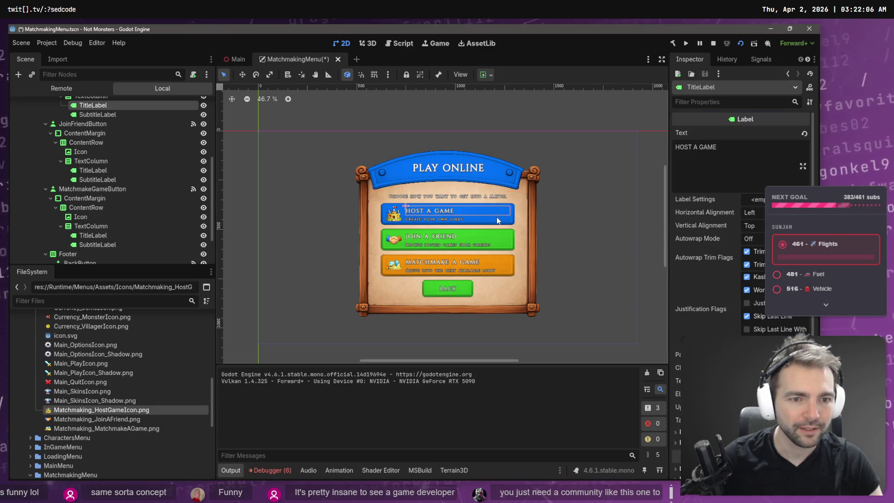
left_click(516, 221)
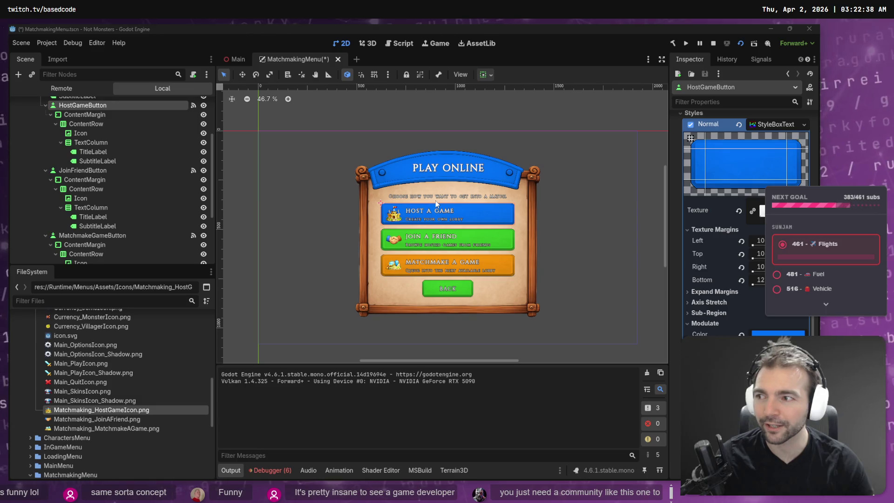
Inspect the Join a Friend button's Normal style override for reference.
left_click(477, 214)
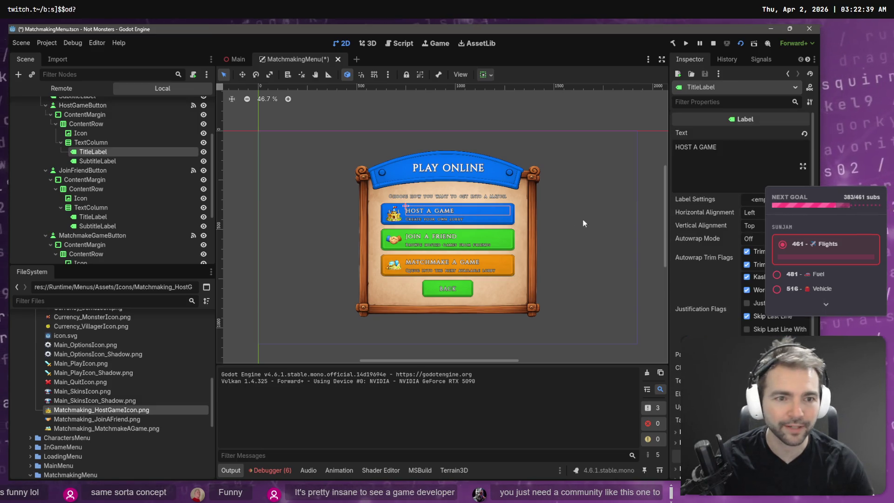
left_click(512, 214)
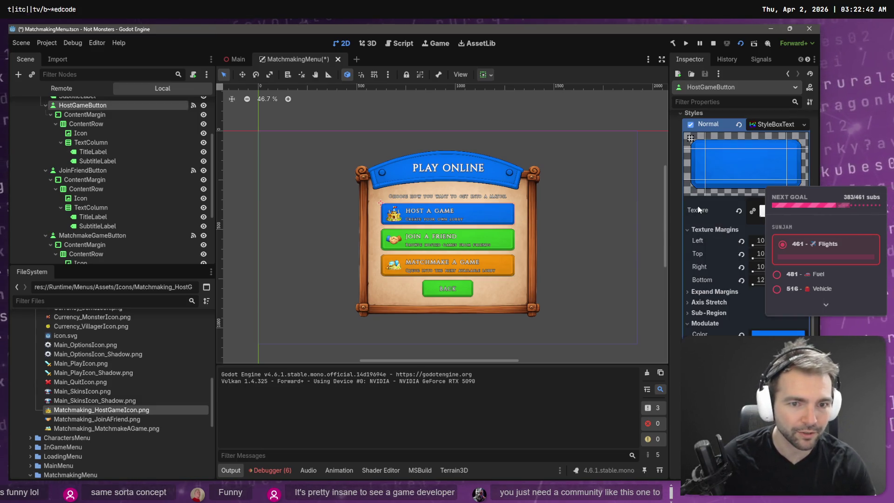
scroll(699, 210, "up", 2)
scroll(699, 209, "down", 2)
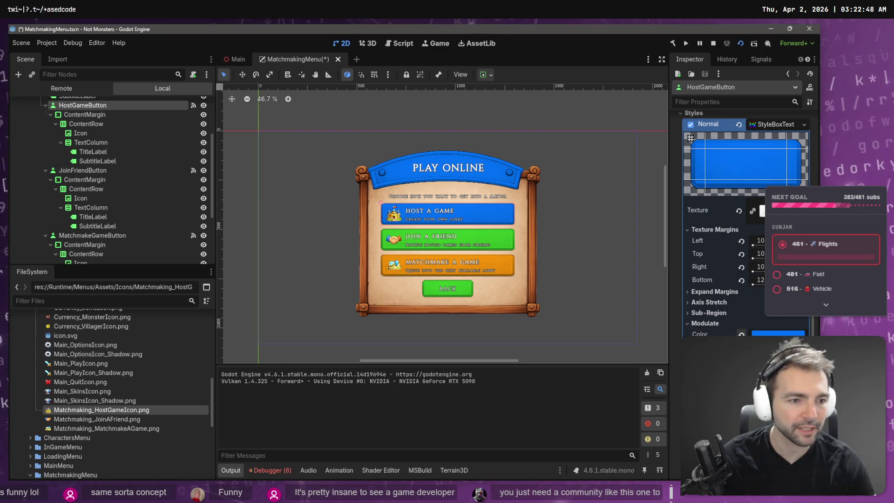
left_click(512, 242)
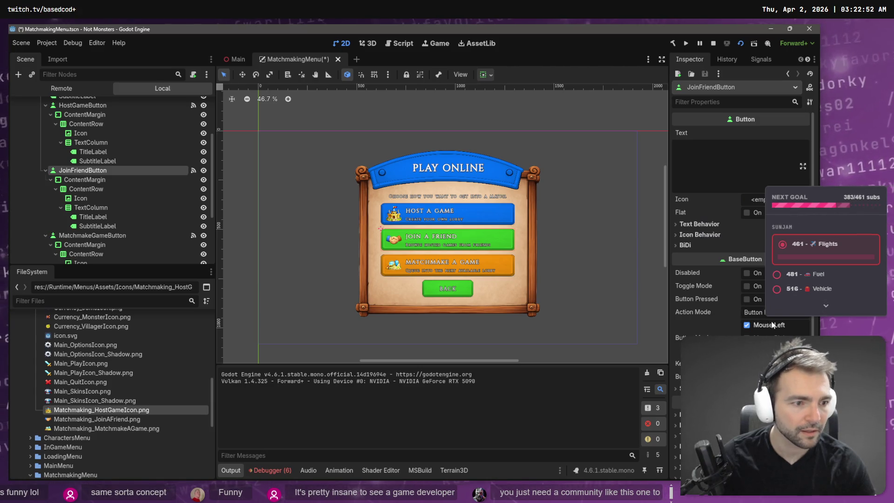
scroll(736, 307, "down", 5)
left_click(708, 321)
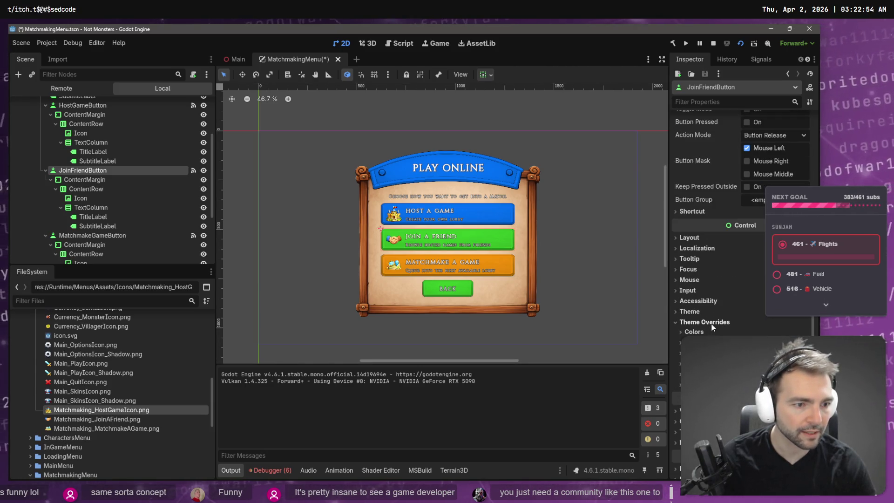
scroll(710, 324, "down", 2)
left_click(713, 323)
scroll(723, 325, "down", 3)
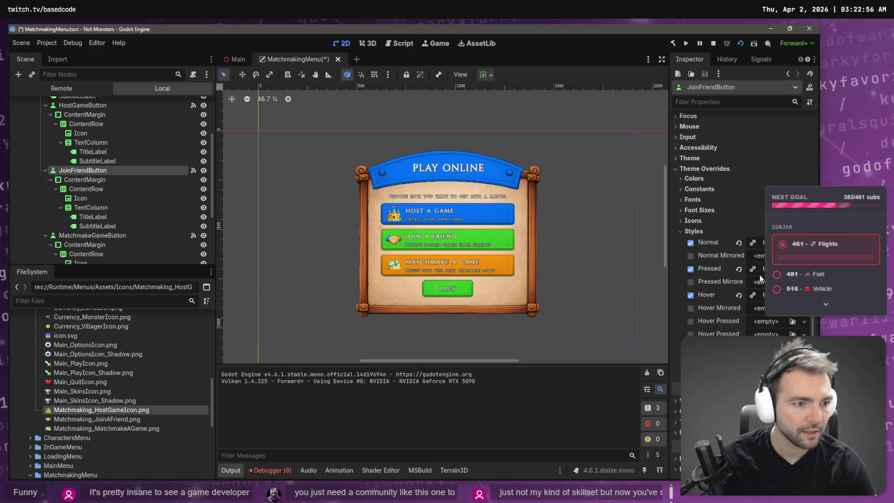
left_click(710, 241)
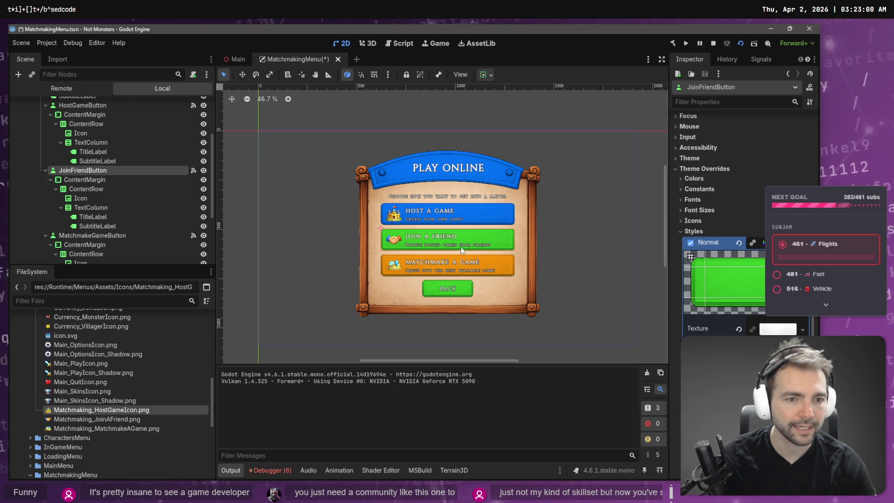
Set the Host a Game button's Normal StyleBox Modulate to the red swatch (db2b2b).
left_click(490, 216)
left_click(512, 207)
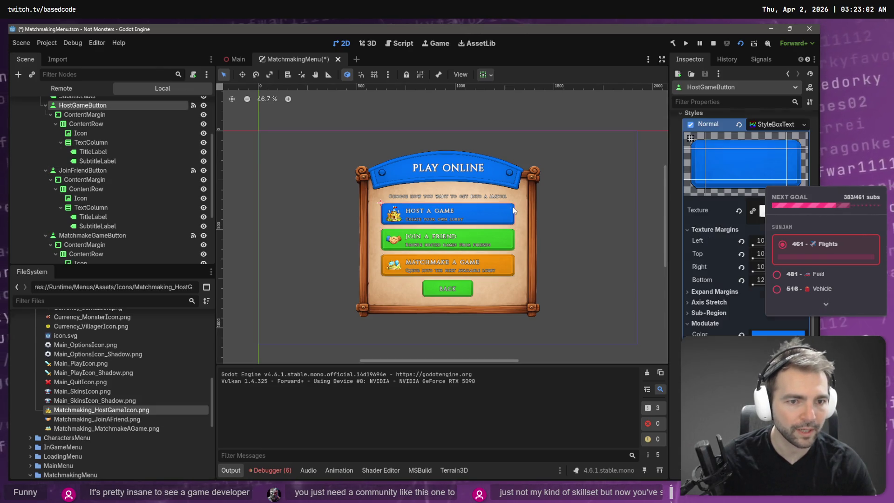
left_click(777, 335)
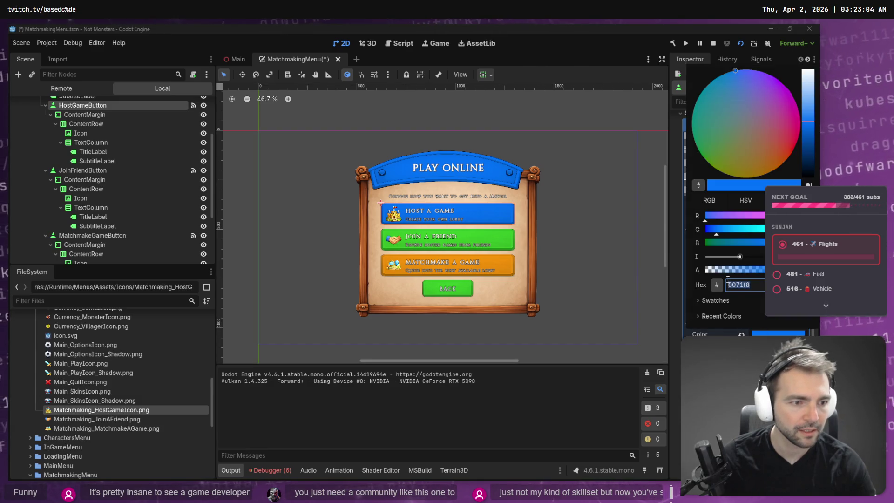
left_click(698, 300)
left_click(754, 317)
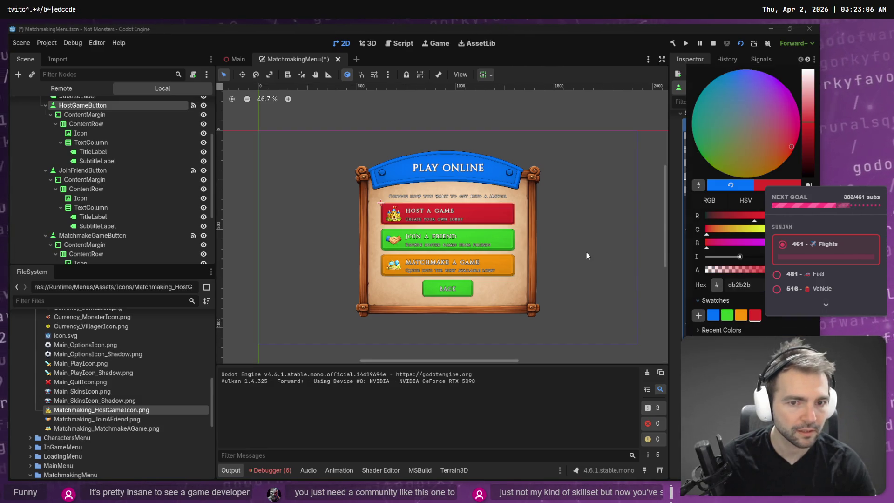
left_click(551, 248)
key("ctrl+s")
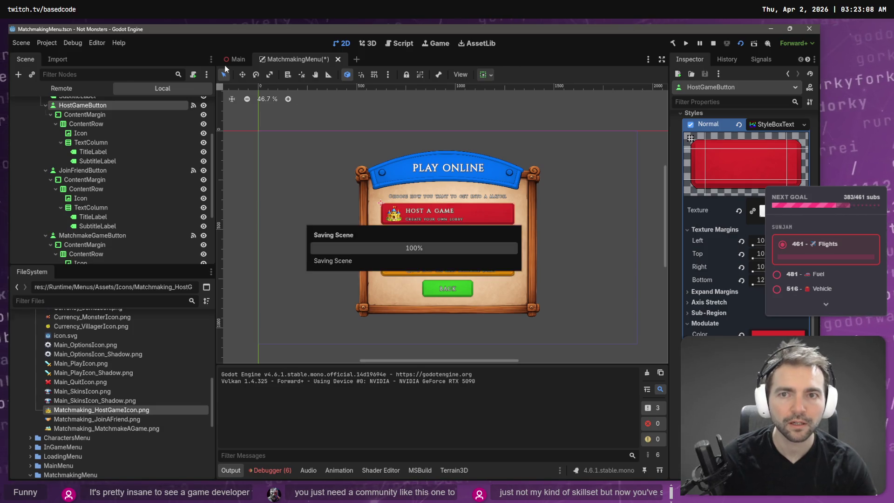
left_click(230, 60)
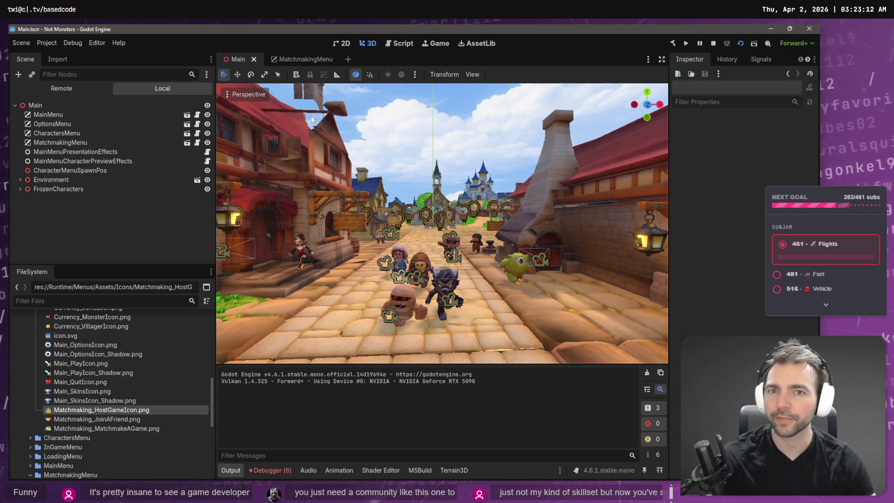
left_click(313, 123)
key("F5")
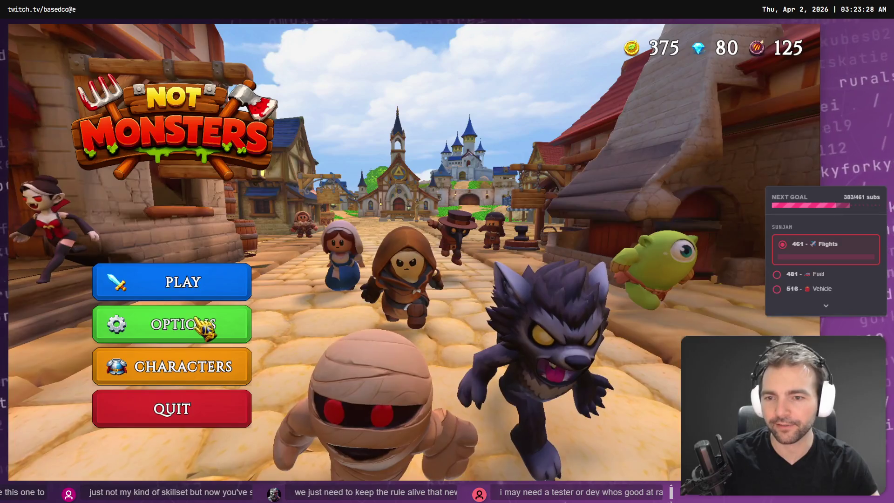
left_click(229, 287)
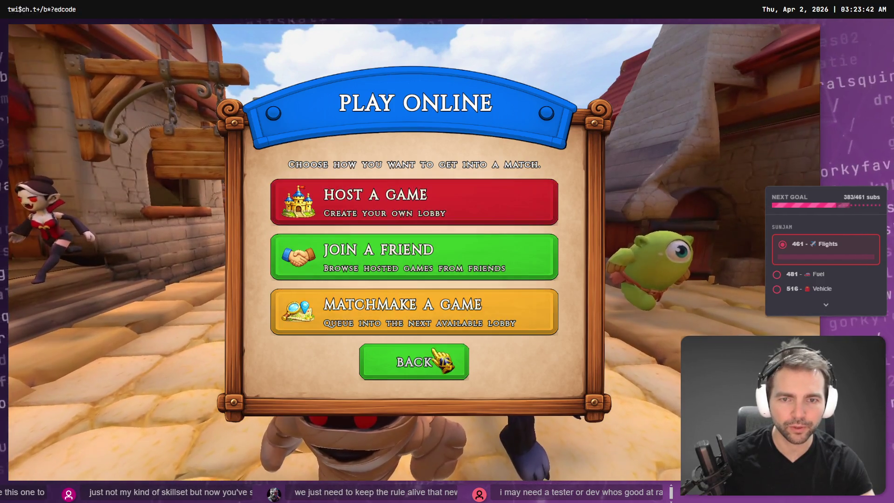
left_click(423, 361)
key("F8")
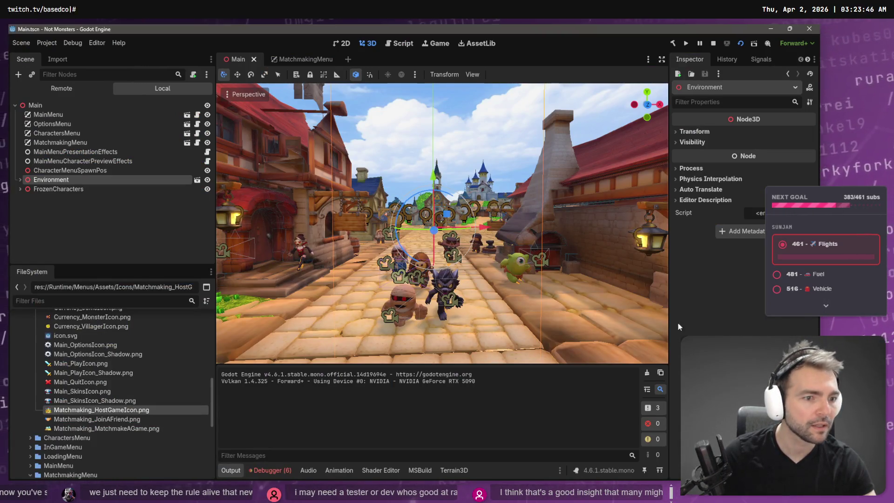
In the MatchmakingMenu scene, select the HostGameButton node.
left_click(309, 59)
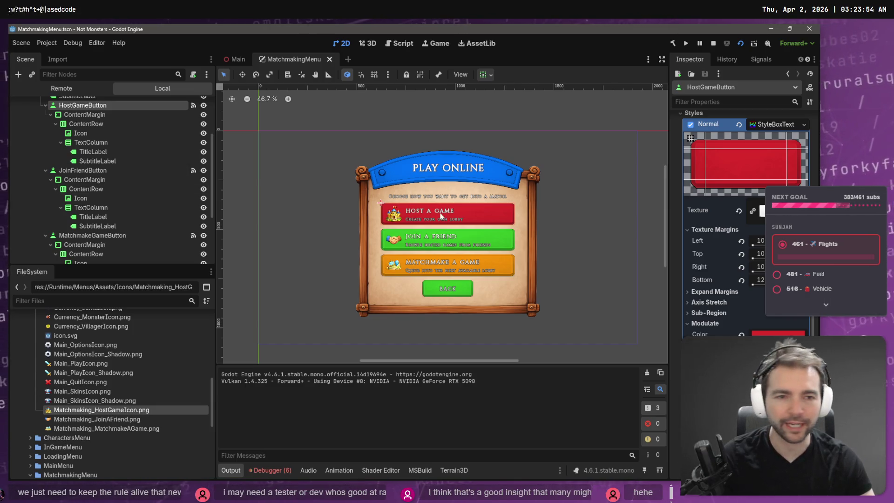
left_click(493, 212)
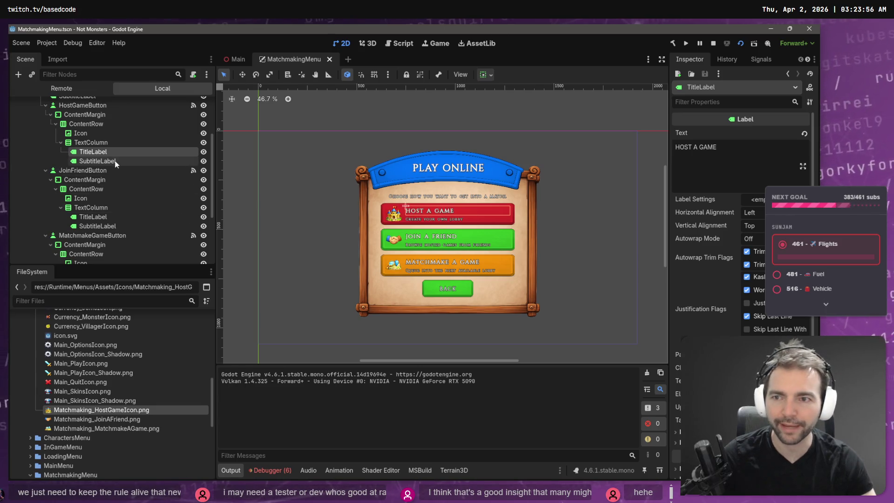
left_click(112, 141)
left_click(109, 125)
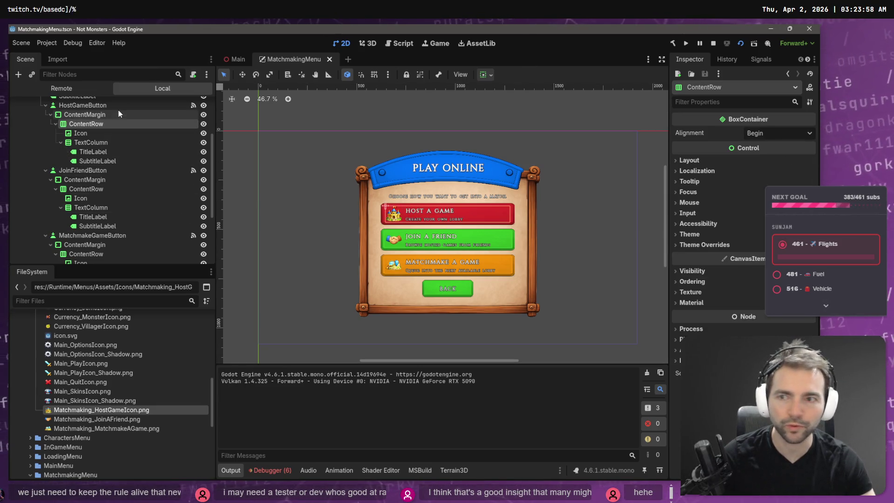
left_click(115, 106)
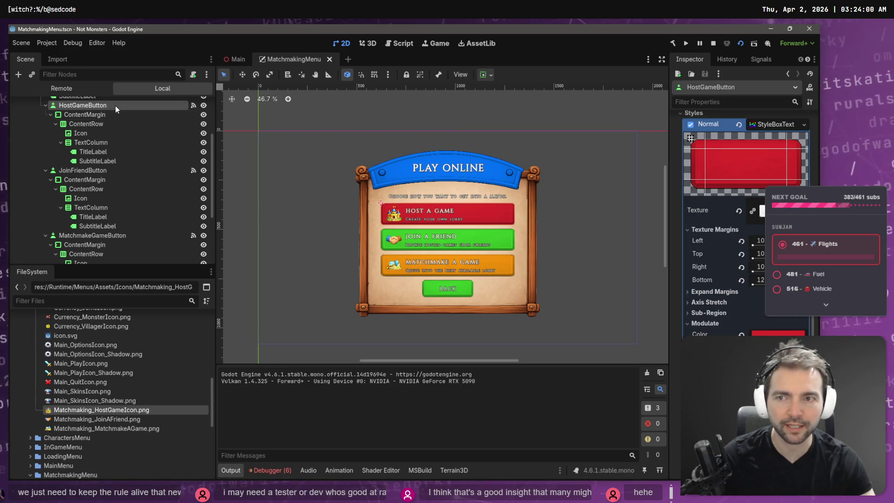
scroll(740, 210, "down", 5)
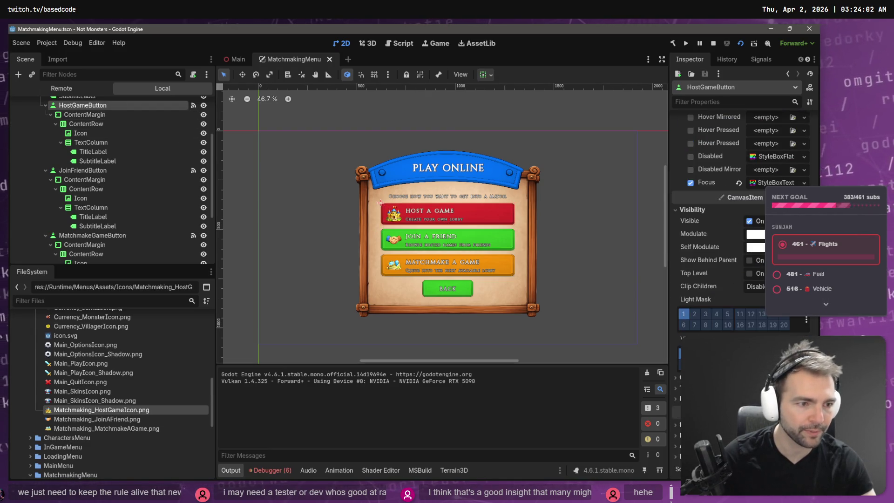
scroll(740, 209, "up", 2)
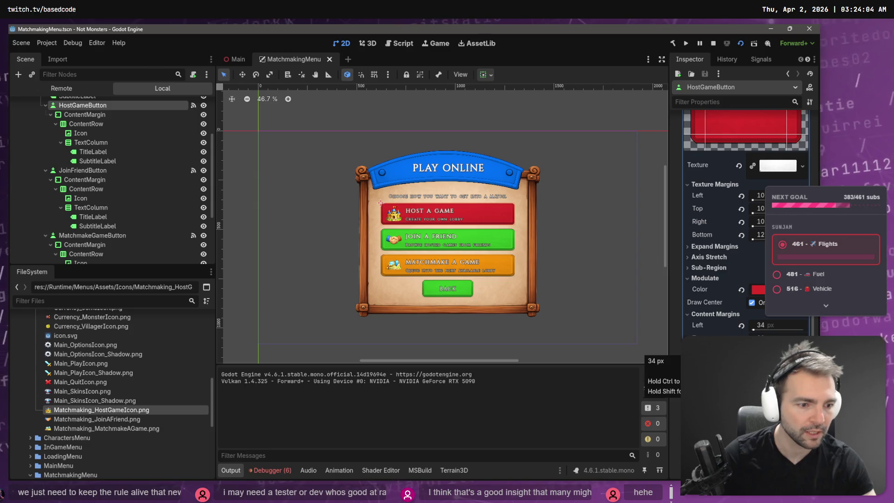
scroll(740, 210, "down", 2)
scroll(734, 326, "down", 8)
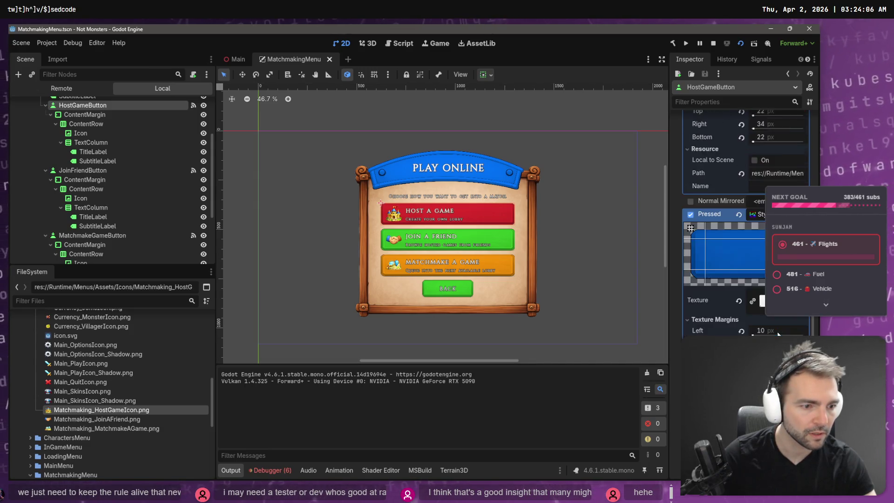
Set the Pressed StyleBox Modulate to the red swatch.
left_click(766, 333)
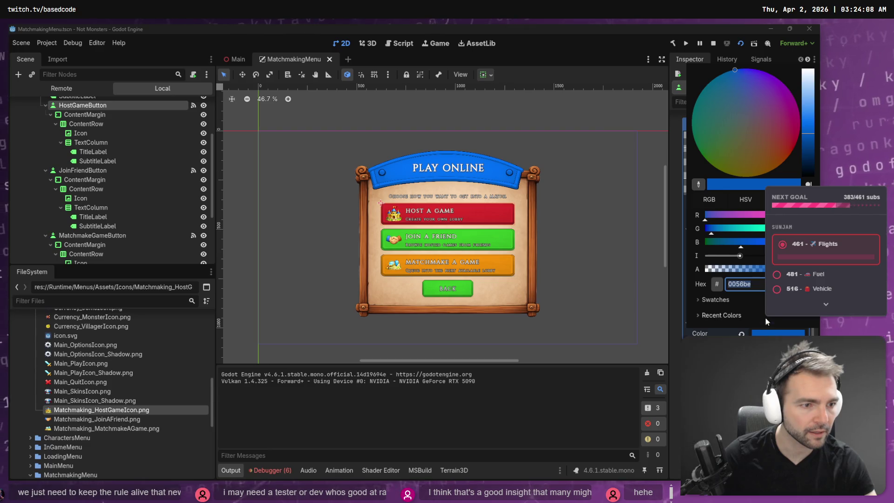
left_click(765, 321)
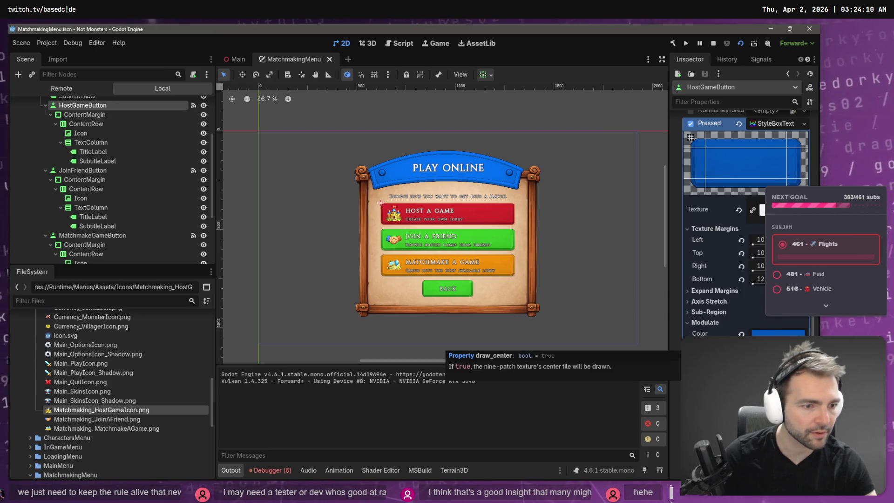
left_click(773, 333)
left_click(715, 301)
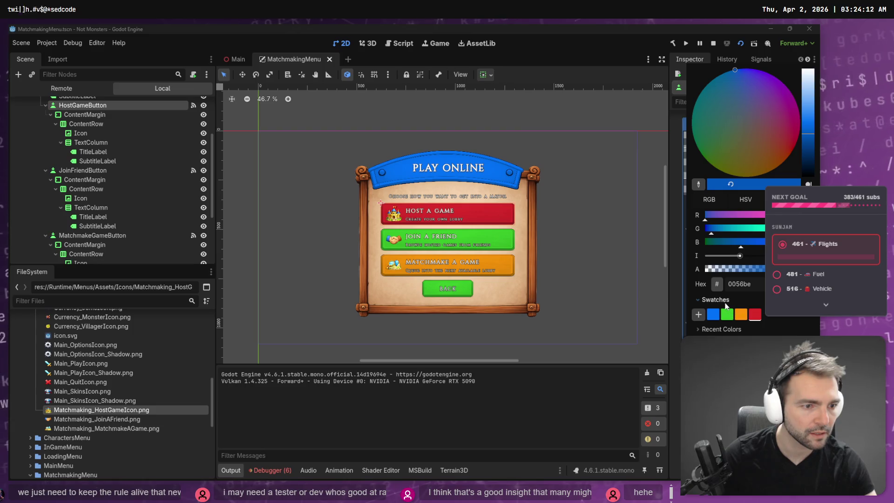
left_click(757, 318)
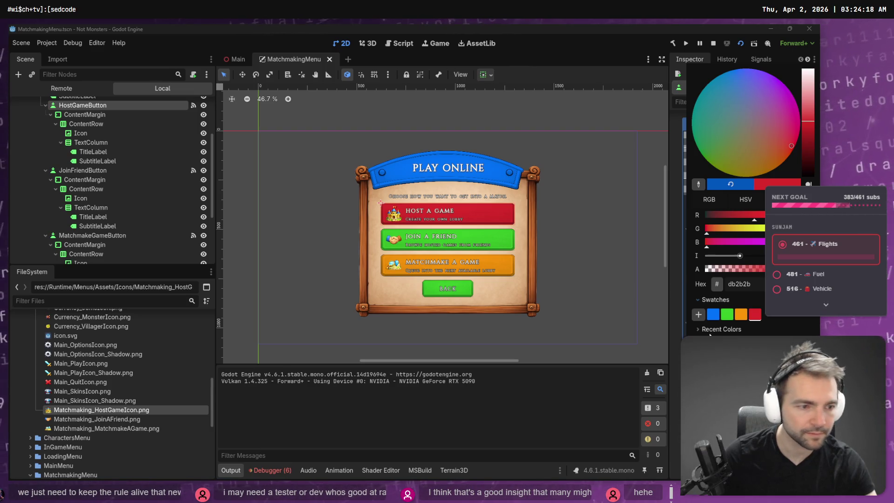
left_click(649, 284)
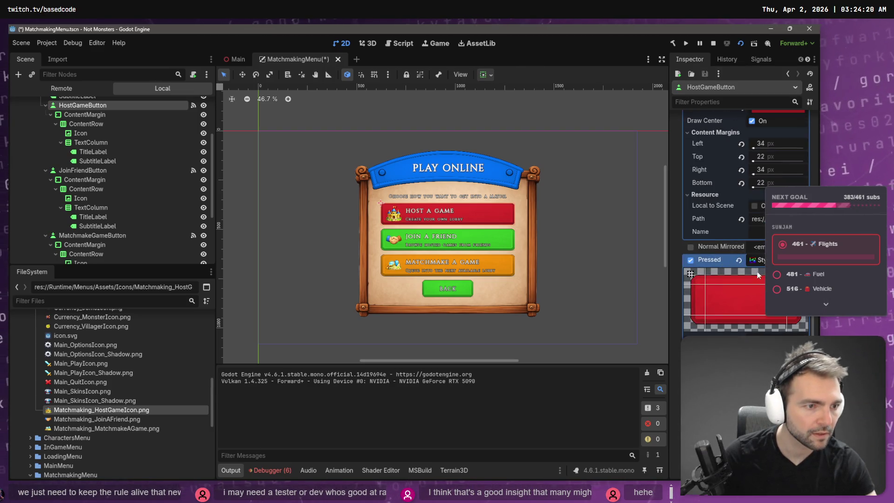
Tint the Hover StyleBox red by sampling the Host a Game button's red with the eyedropper.
scroll(758, 274, "up", 5)
scroll(767, 331, "down", 3)
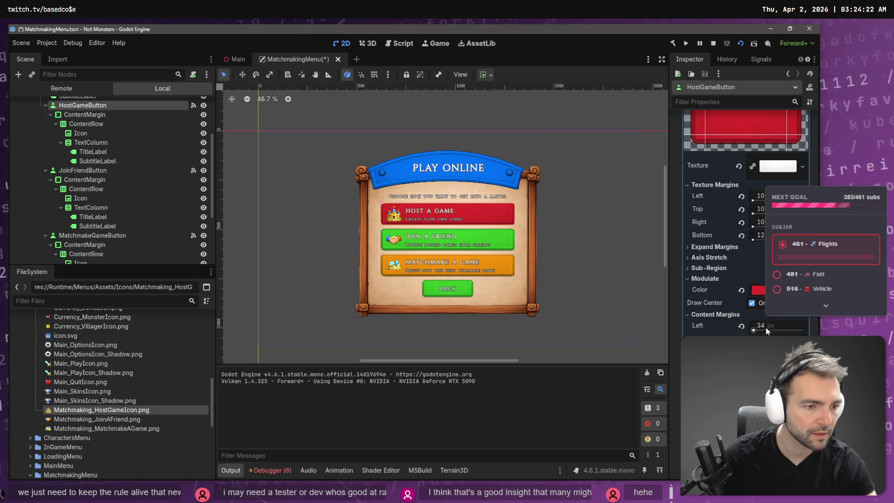
scroll(762, 294, "up", 10)
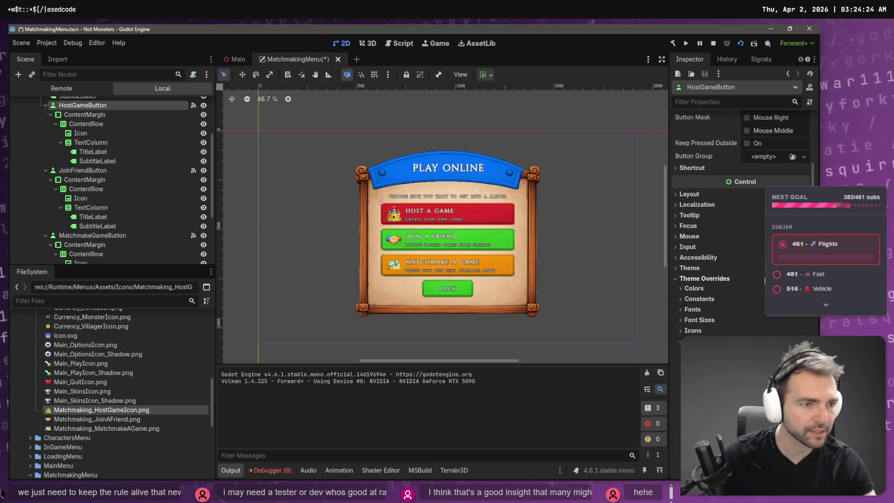
scroll(762, 295, "up", 3)
scroll(783, 320, "down", 10)
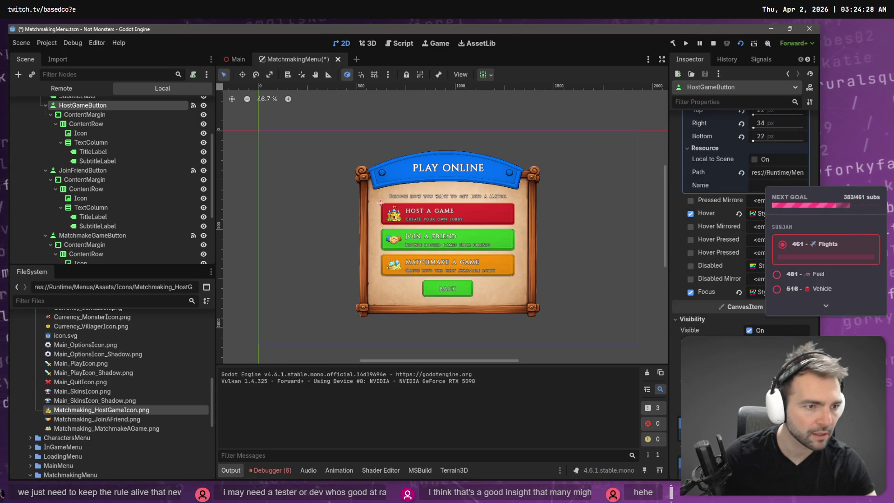
left_click(756, 212)
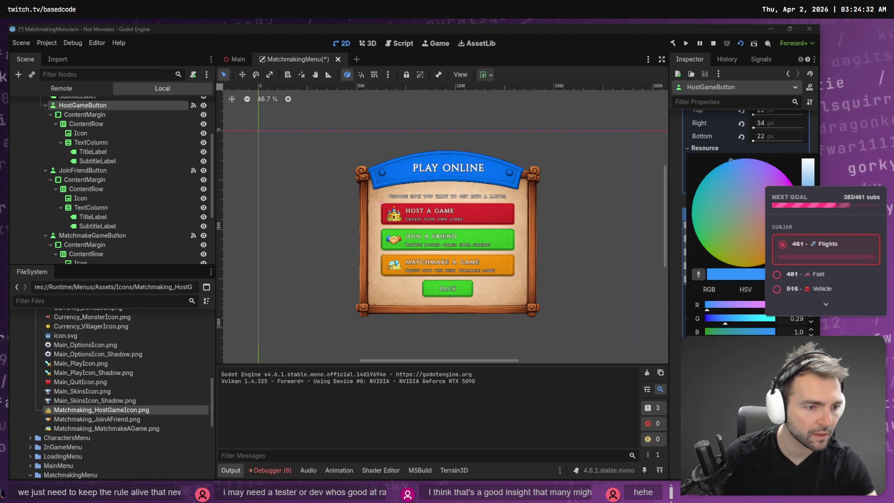
left_click(380, 203)
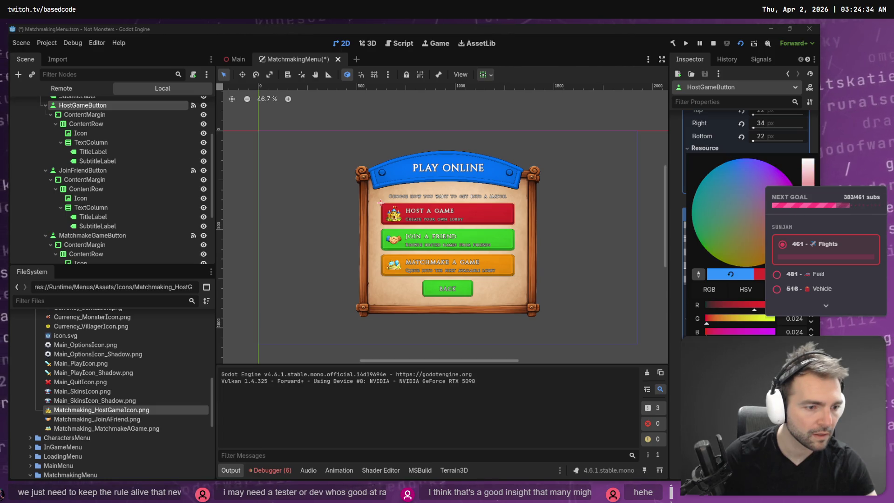
left_click(677, 148)
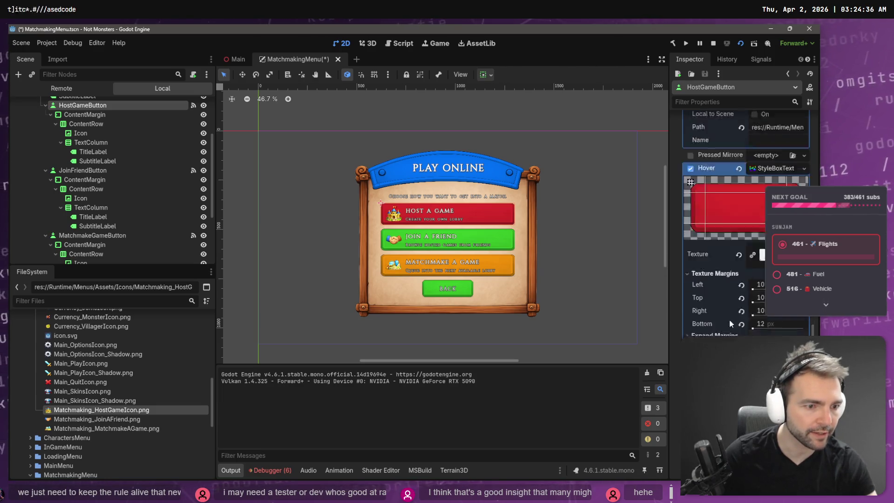
Expand the Focus style to check its settings.
scroll(729, 319, "down", 3)
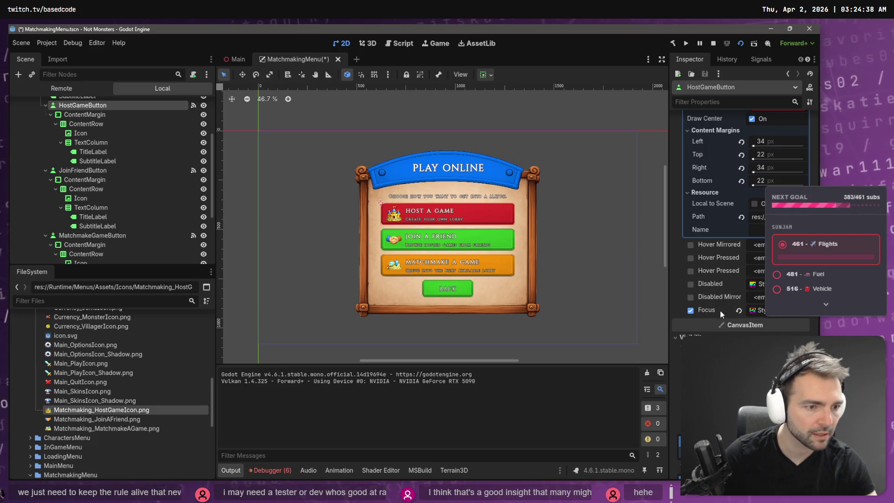
left_click(789, 313)
left_click(790, 321)
scroll(745, 261, "down", 5)
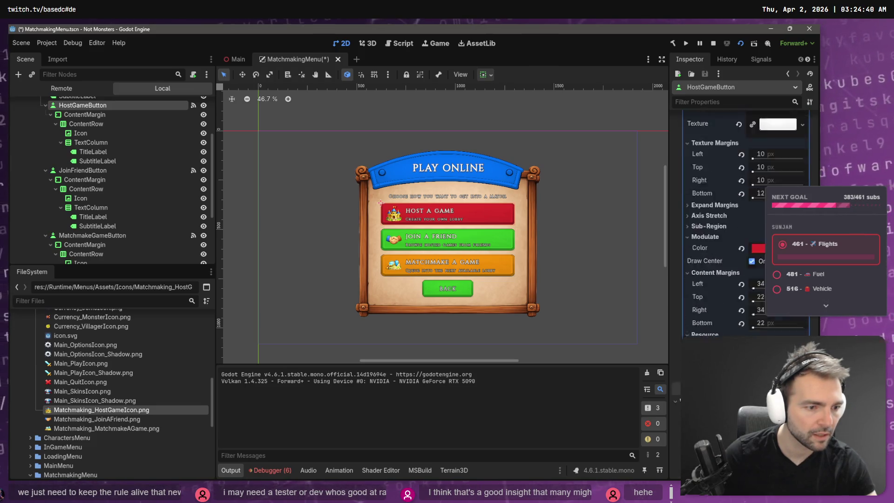
Save the matchmaking menu, then in the running game open Play Online and return to the main menu.
key("ctrl+s")
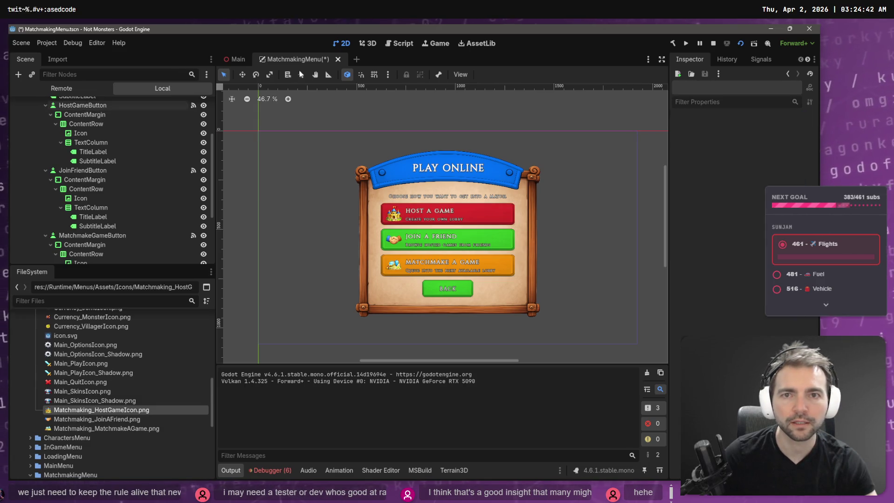
left_click(239, 62)
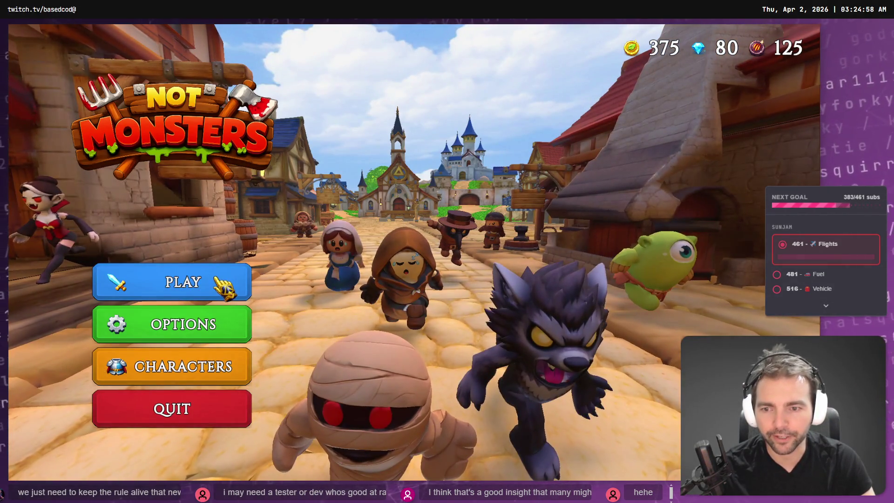
left_click(215, 291)
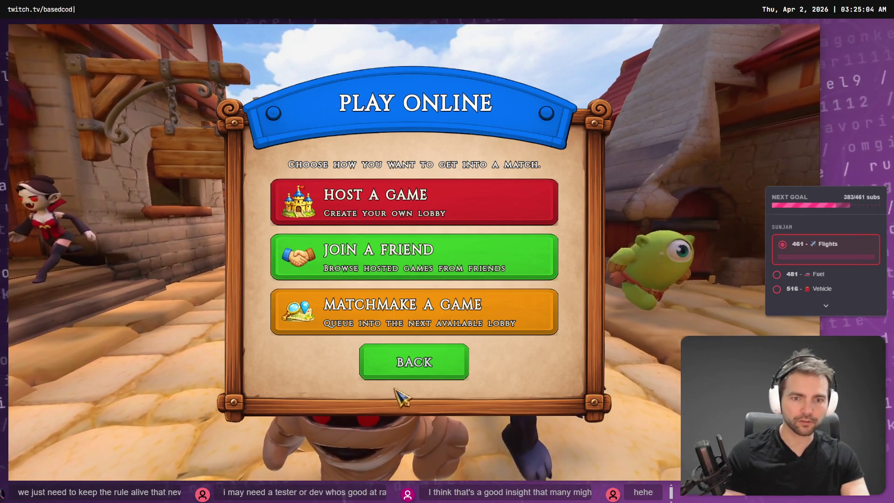
left_click(416, 368)
Nudge the PLAY ONLINE header right with Shift+Right, then relaunch the game from Main.
key("F8")
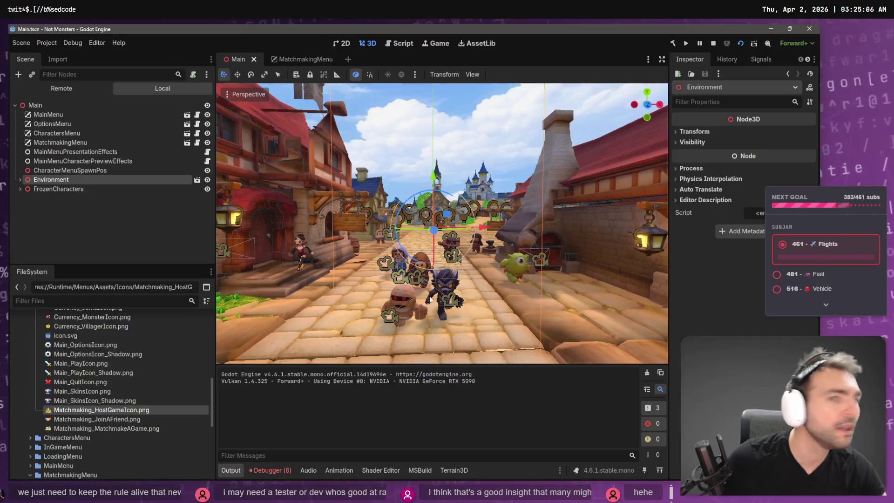
left_click(294, 63)
left_click(454, 151)
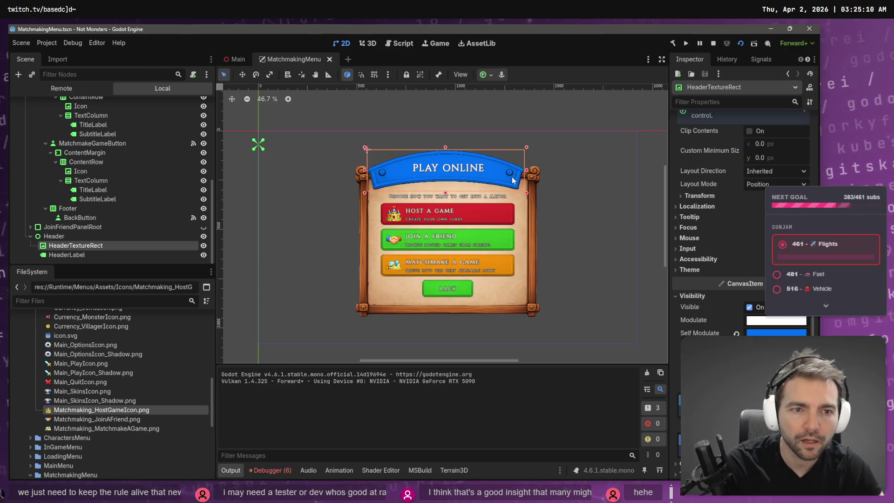
key("shift+Right")
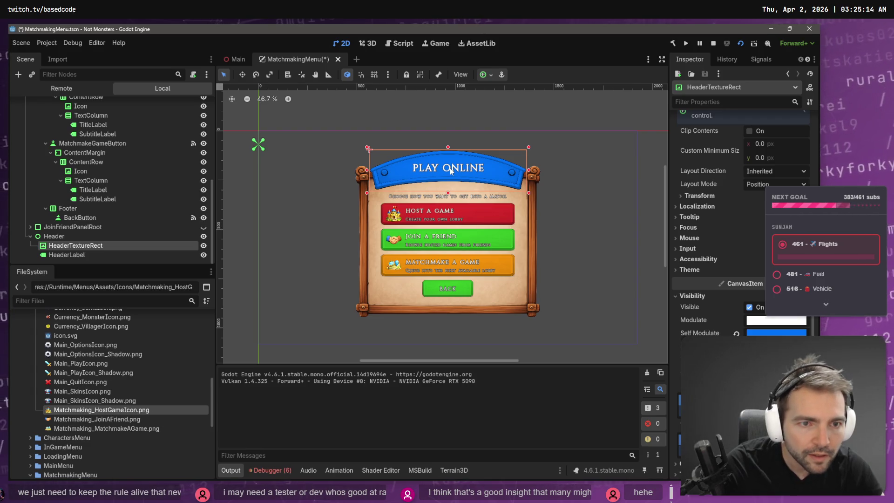
left_click(235, 60)
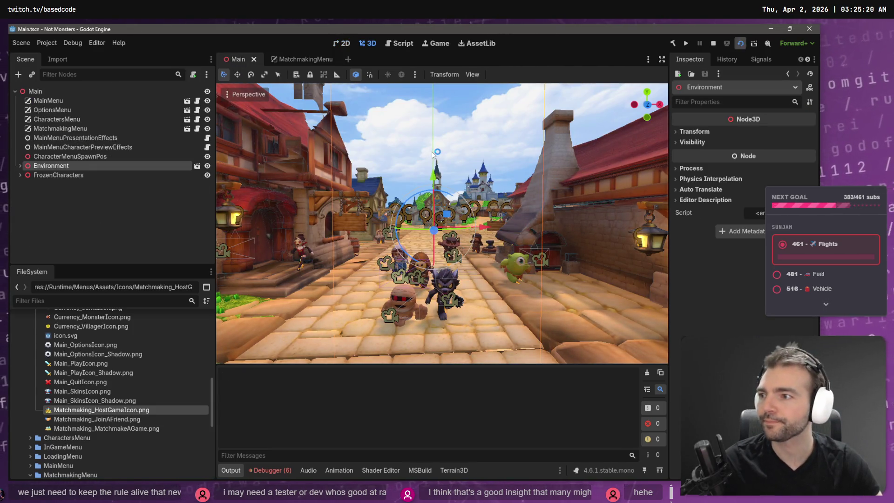
key("F5")
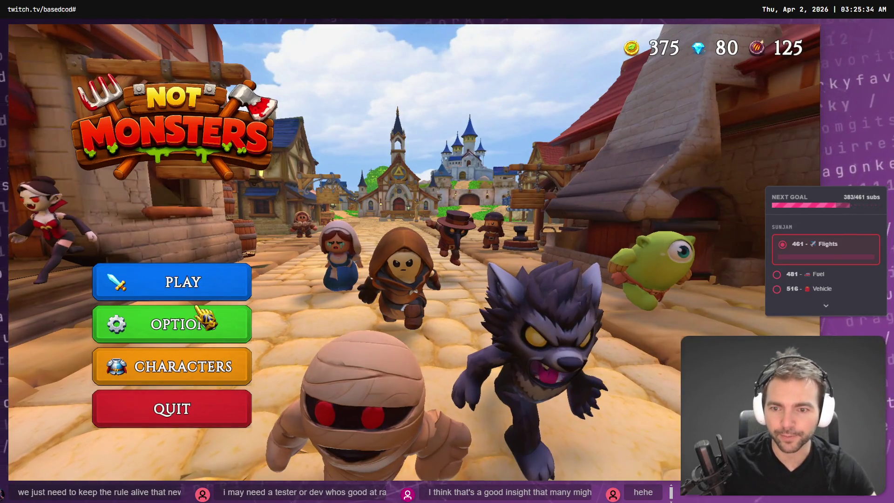
Visit the Characters screen, open Play Online, back out, and close the game.
left_click(219, 355)
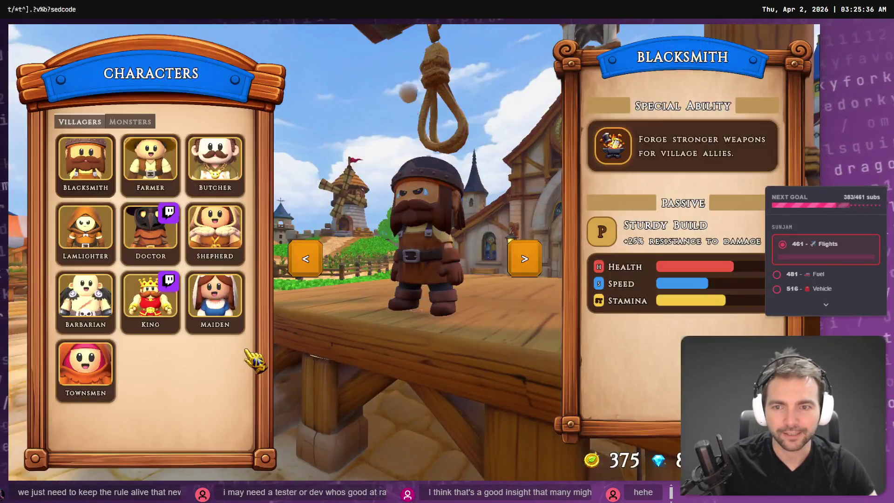
key("Escape")
left_click(219, 279)
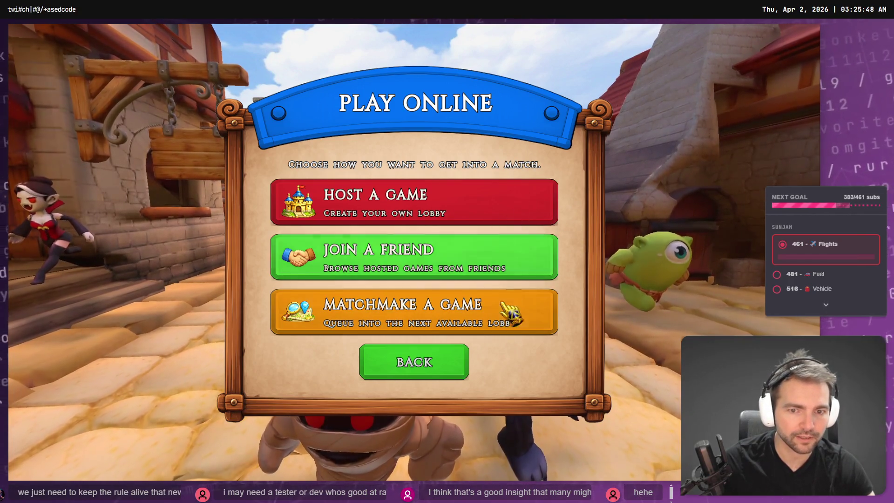
key("Escape")
key("F8")
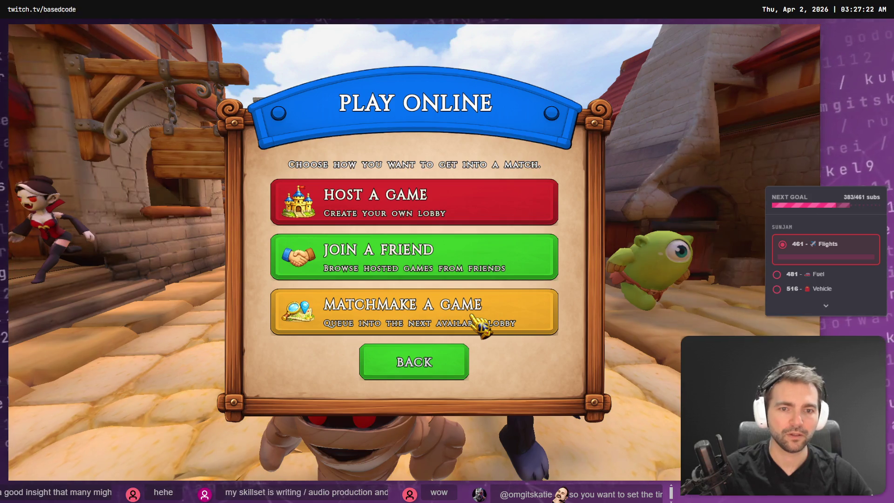
Move focus between Host a Game and Matchmake a Game with Up/Down, then Escape and stop the game.
key("Up")
key("Up")
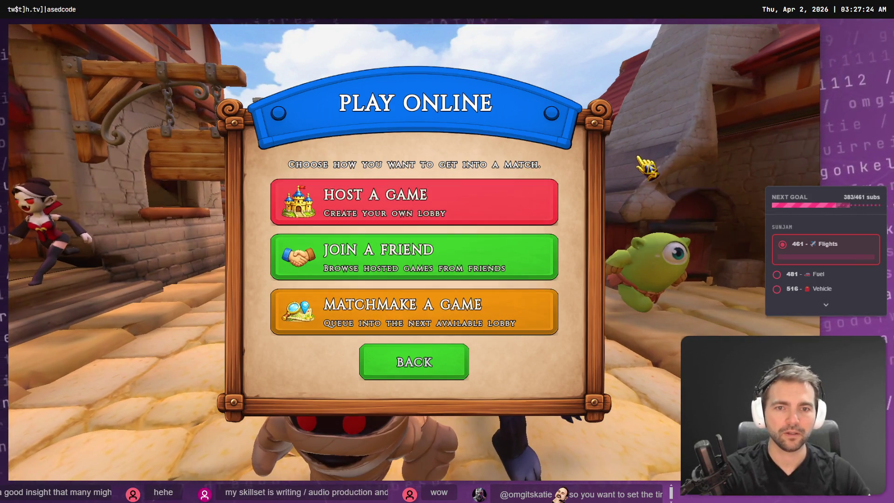
key("Down")
key("Down")
key("Up")
key("Up")
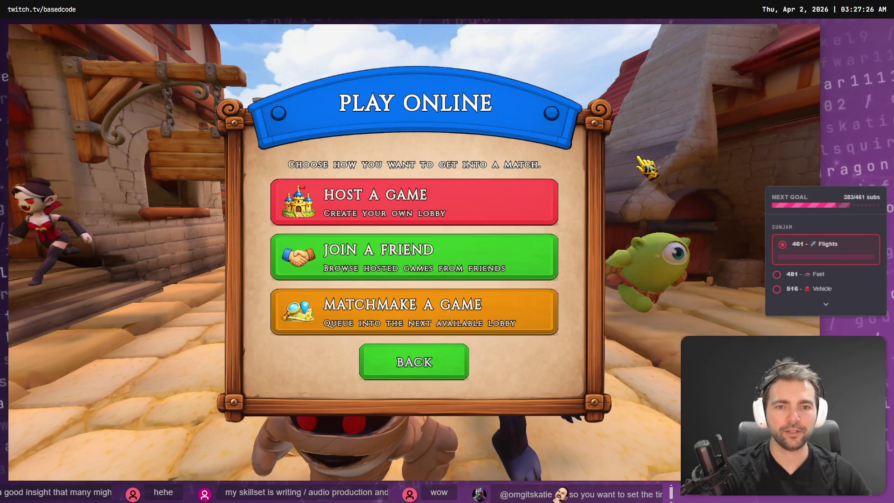
key("Down")
key("Down")
key("Escape")
key("F8")
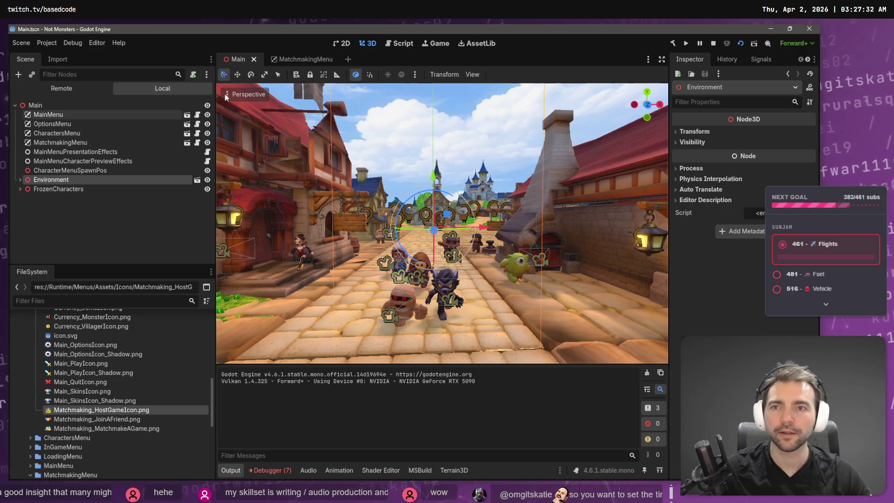
Collapse the HostGameButton, JoinFriendButton and MatchmakeGameButton nodes in the Scene dock.
left_click(323, 57)
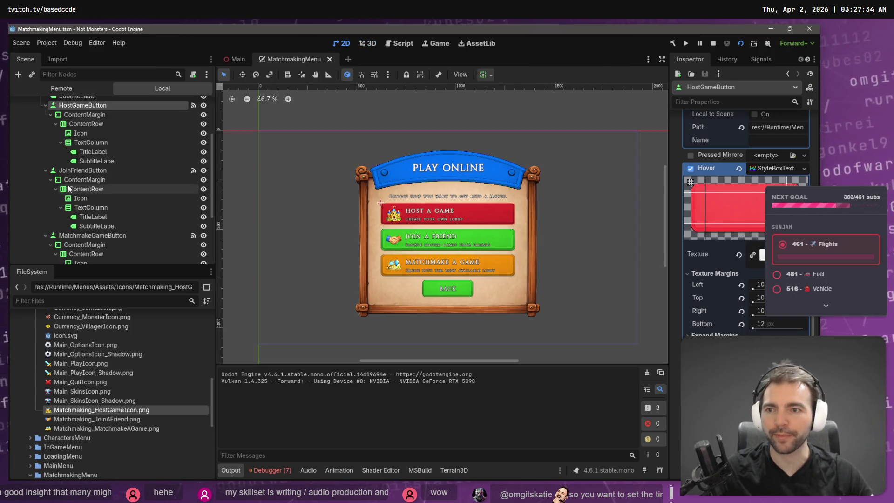
left_click(45, 235)
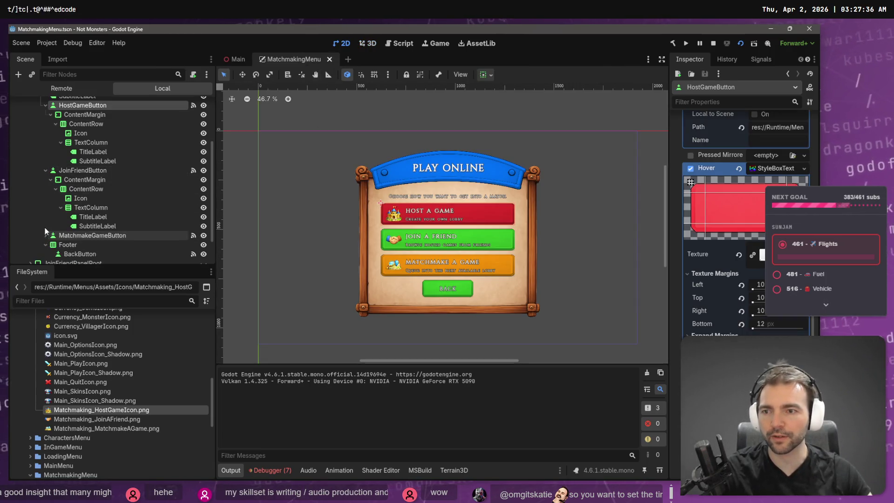
scroll(43, 170, "up", 1)
left_click(45, 189)
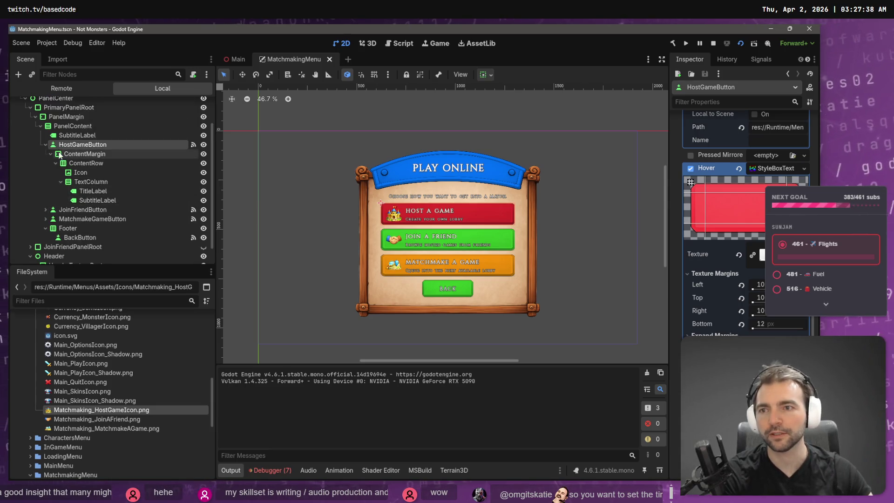
left_click(46, 142)
Move MatchmakeGameButton and JoinFriendButton above HostGameButton and run the game.
left_click(77, 200)
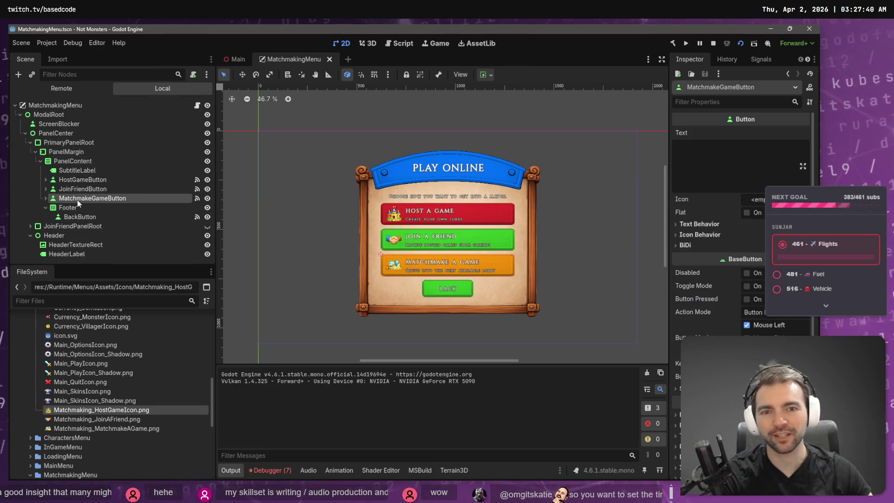
left_click_drag(77, 200, 97, 179)
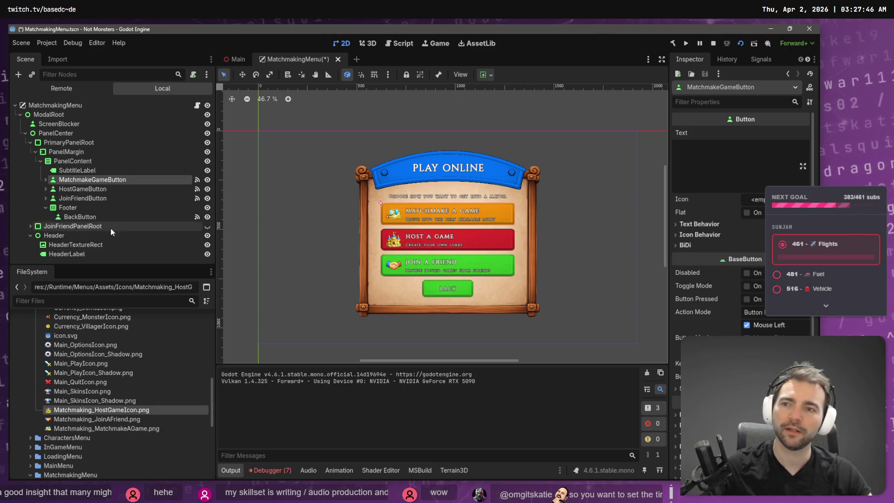
left_click(60, 196)
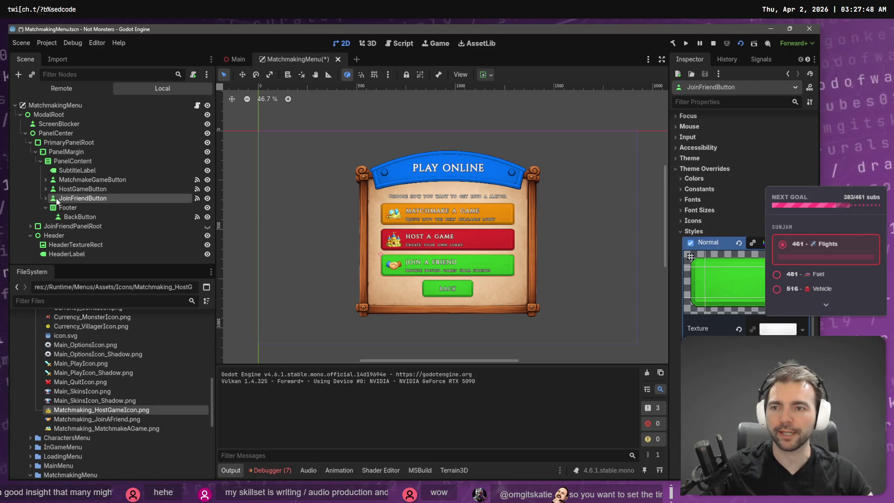
left_click_drag(74, 198, 79, 187)
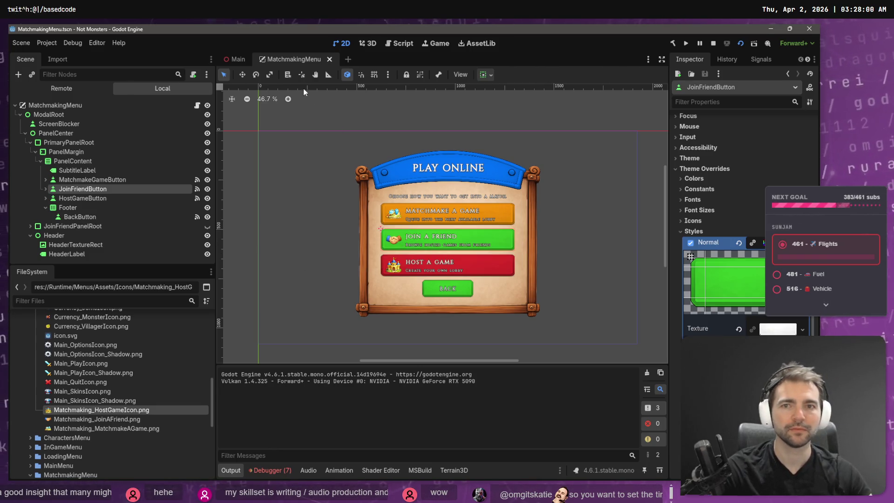
key("F5")
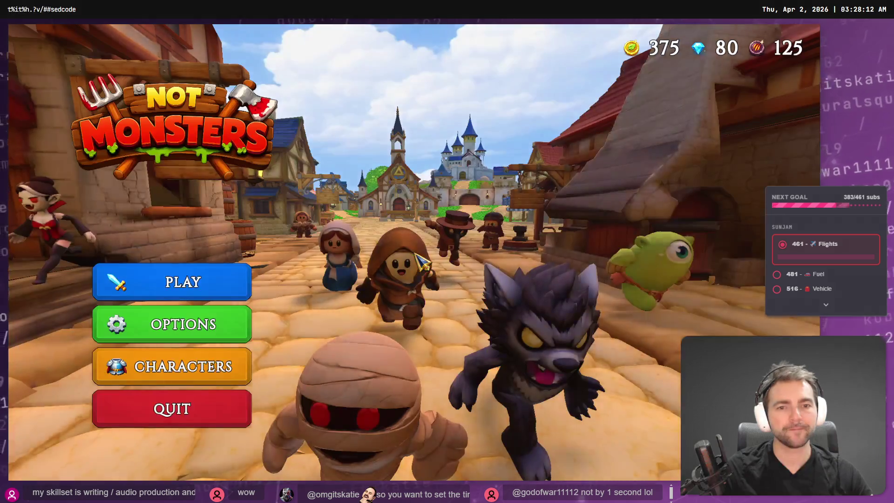
left_click(202, 294)
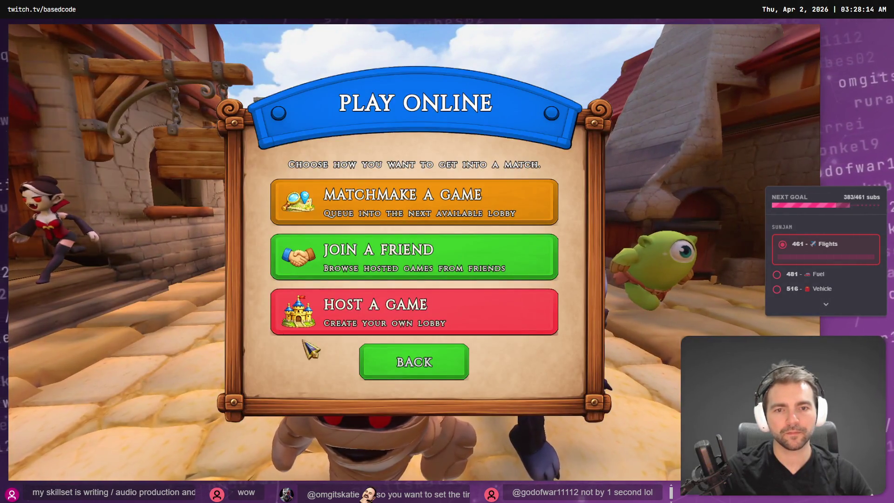
left_click(405, 360)
left_click(226, 294)
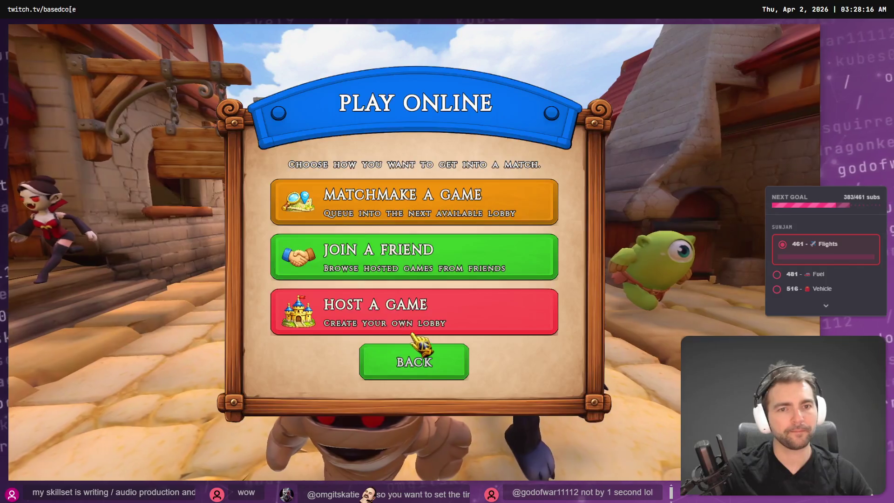
left_click(409, 361)
left_click(189, 273)
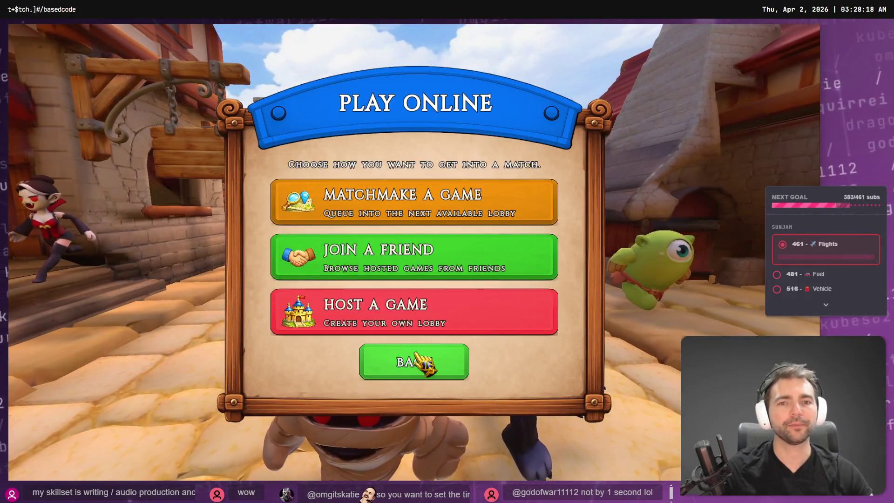
left_click(371, 361)
left_click(209, 294)
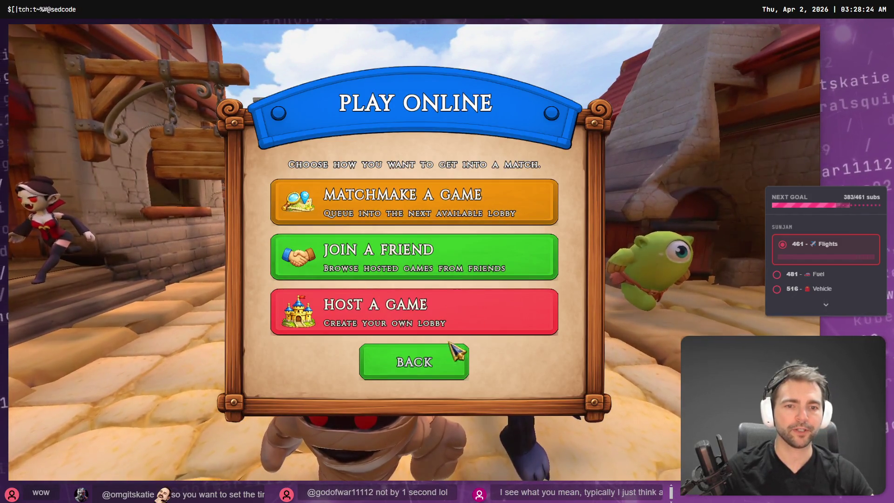
left_click(454, 356)
left_click(201, 289)
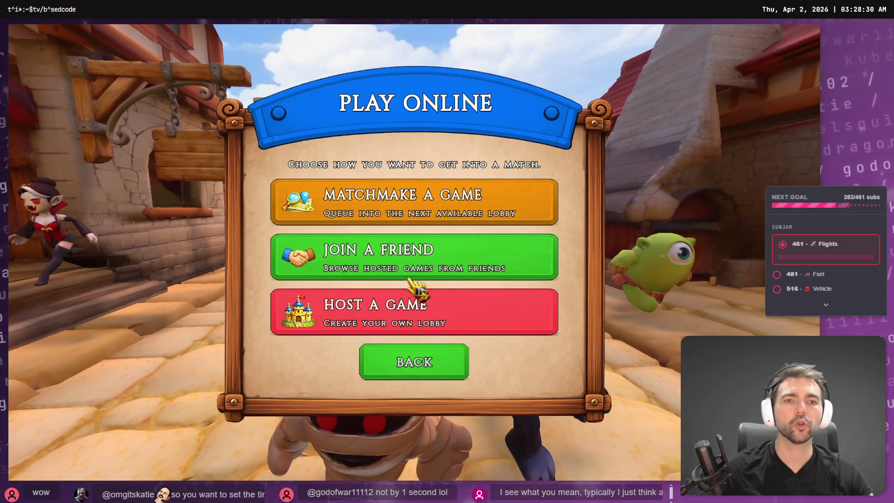
left_click(405, 362)
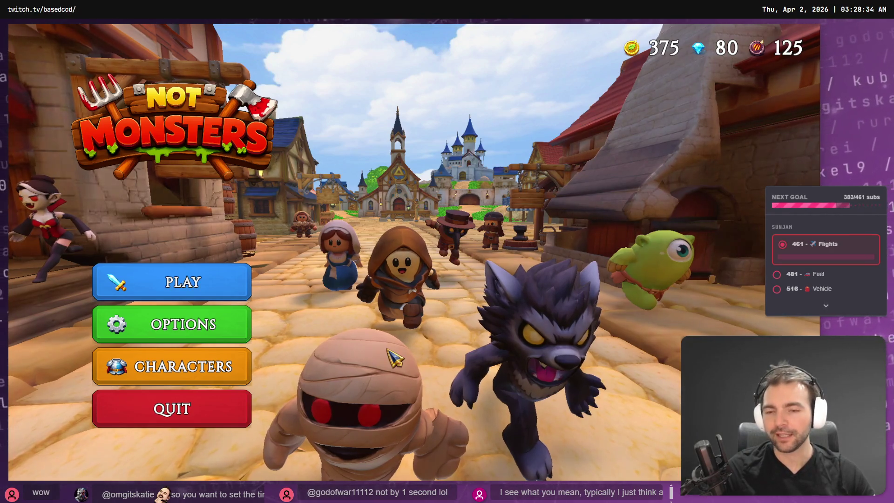
left_click(217, 291)
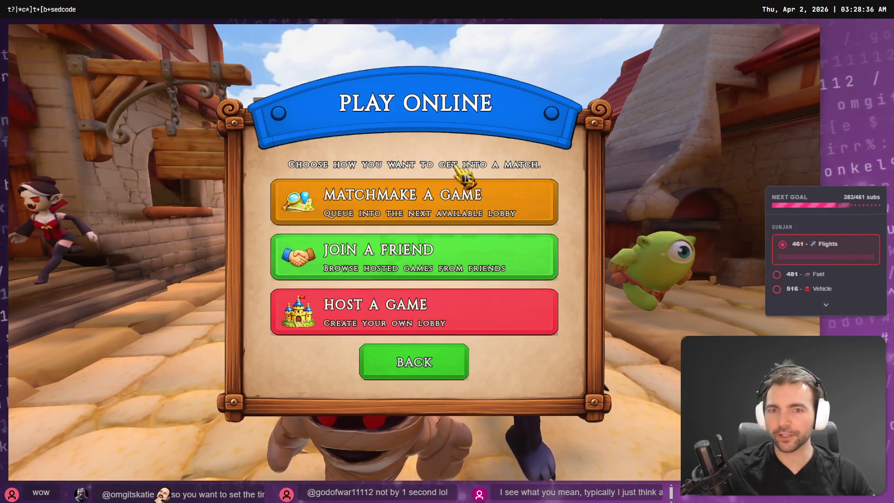
left_click(440, 370)
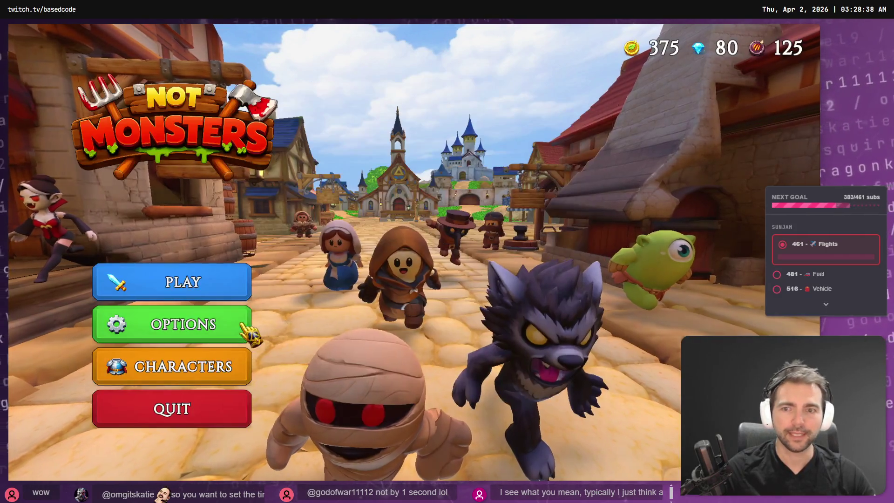
left_click(209, 327)
left_click(413, 436)
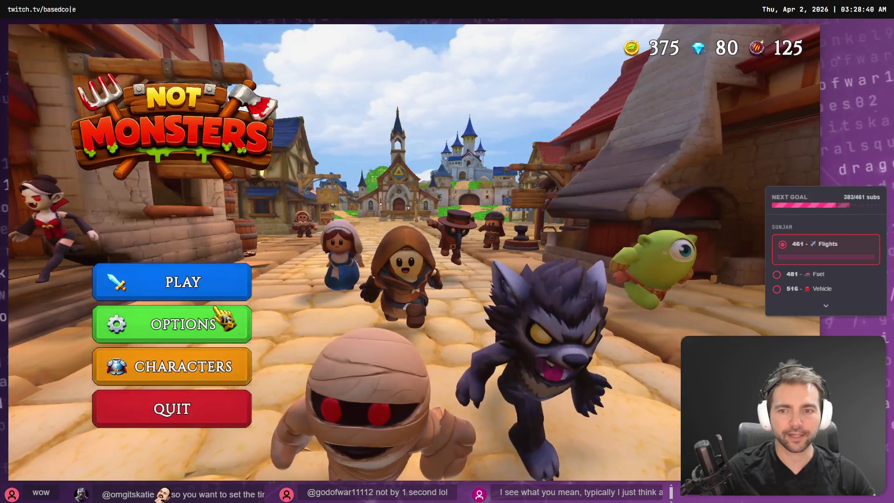
View Farmer, Butcher, Maiden, Townsmen and Barbarian on the Characters screen, then open Play Online.
left_click(207, 373)
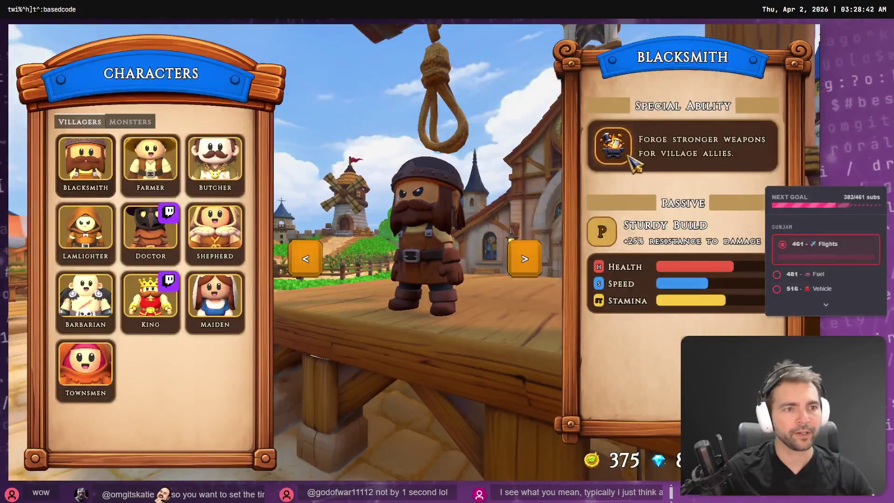
left_click(156, 158)
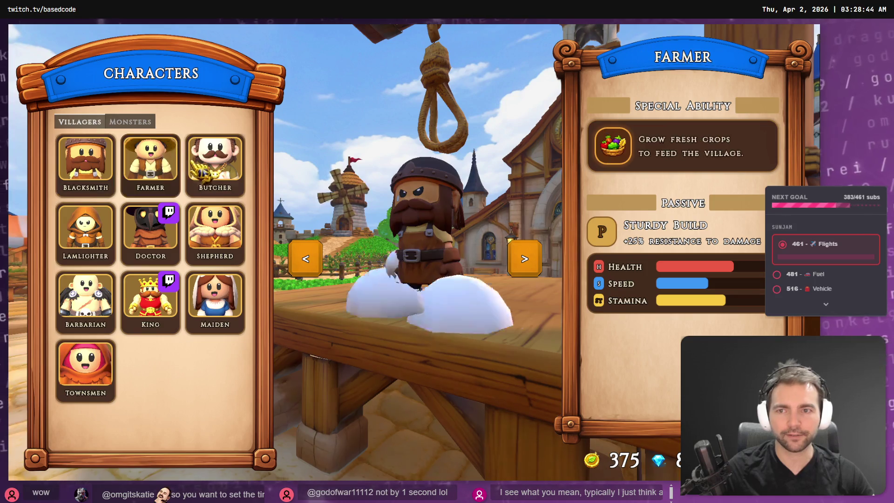
left_click(214, 161)
left_click(211, 317)
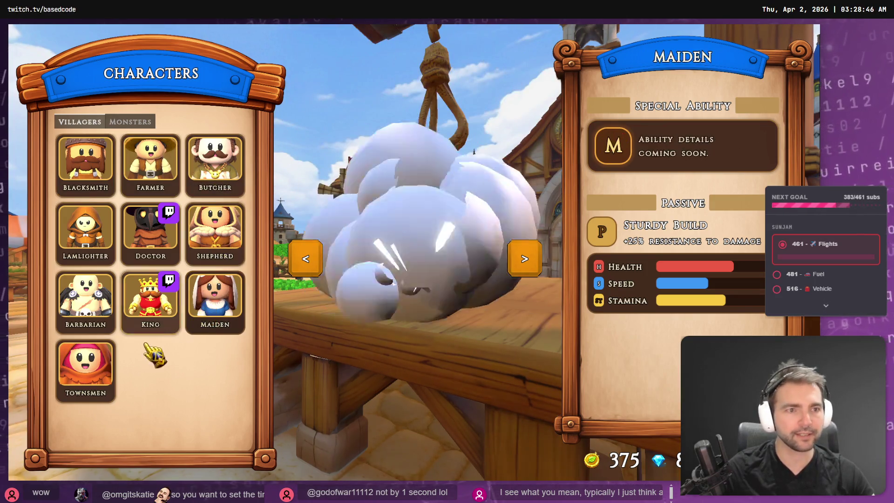
left_click(85, 366)
left_click(87, 317)
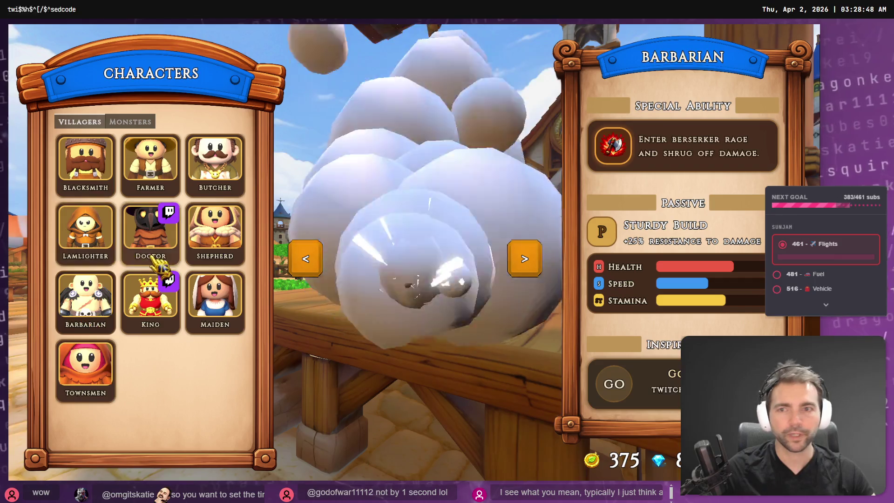
key("Escape")
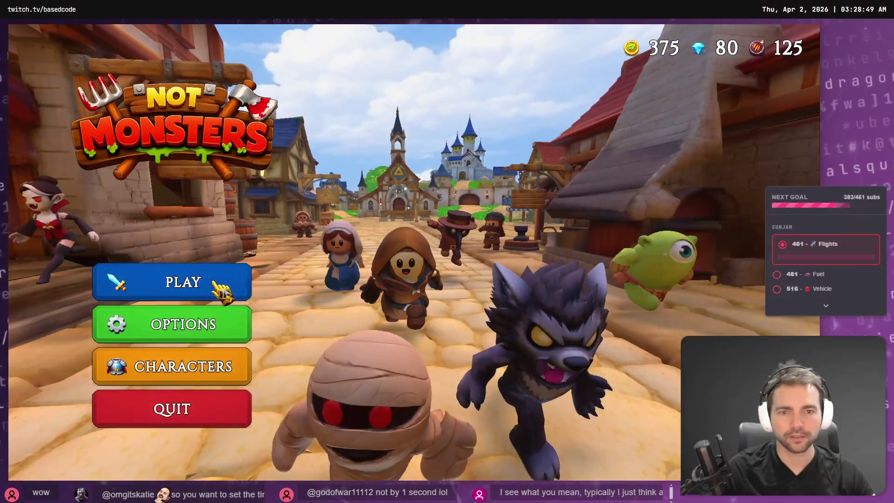
left_click(222, 290)
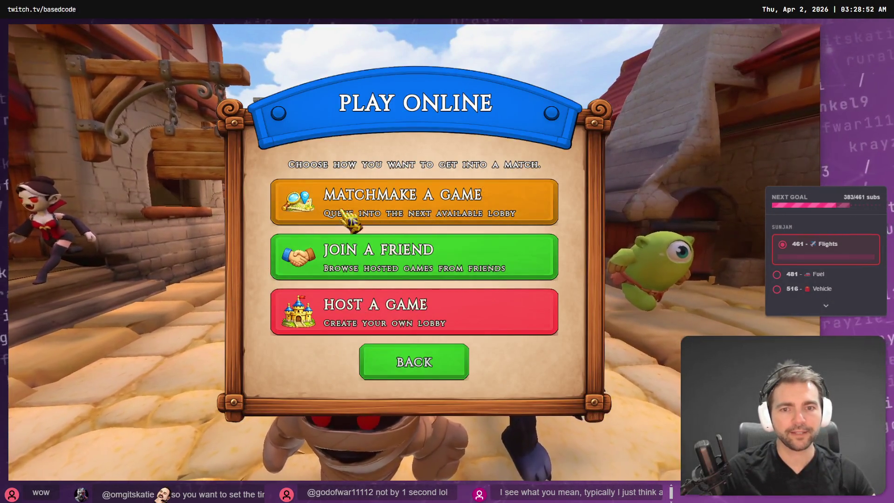
Host a test match, roll the dwarf toward the villagers in the church lobby, then quit.
left_click(451, 308)
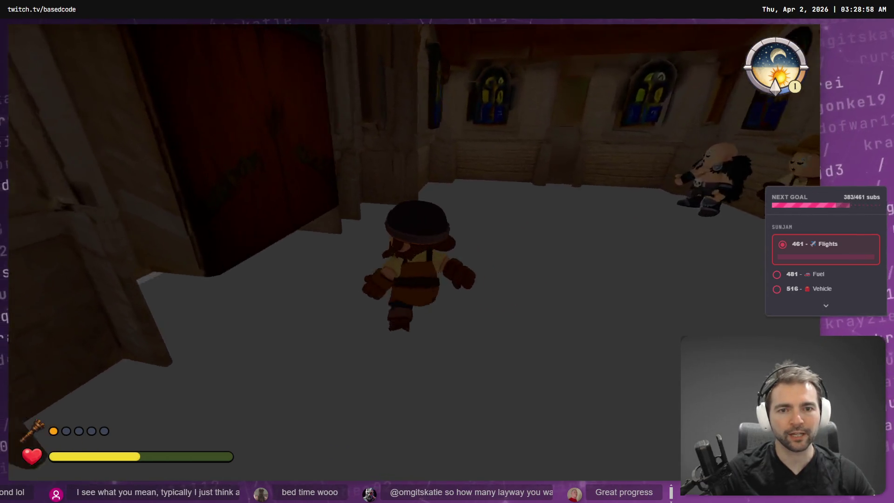
key("space")
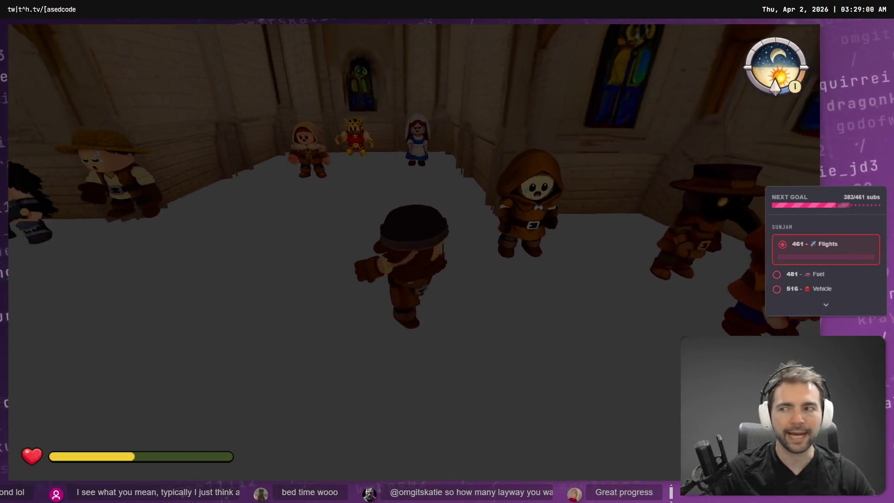
key("space")
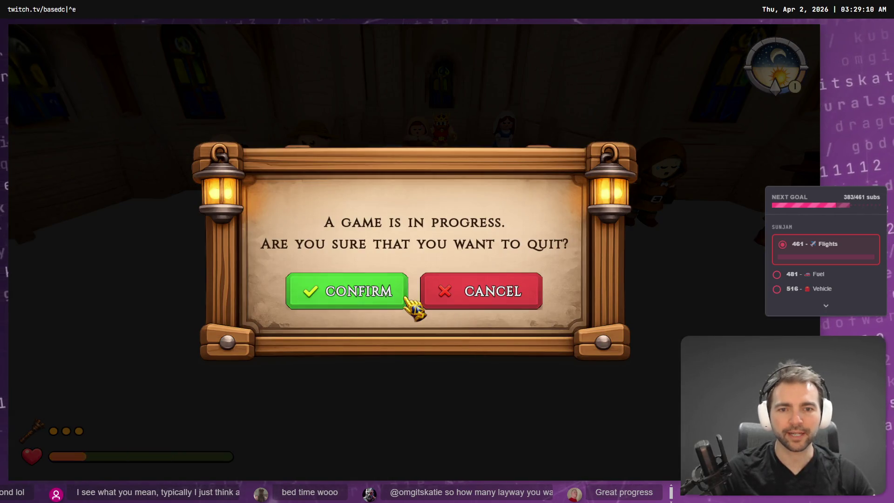
left_click(402, 300)
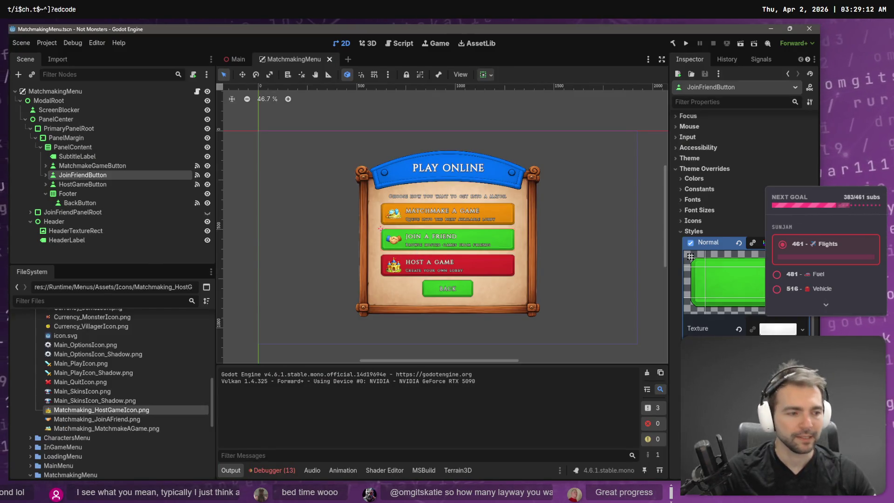
Unstage the terrain addon's debug libterrain .dll from Fork's staged changes.
key("alt+Tab")
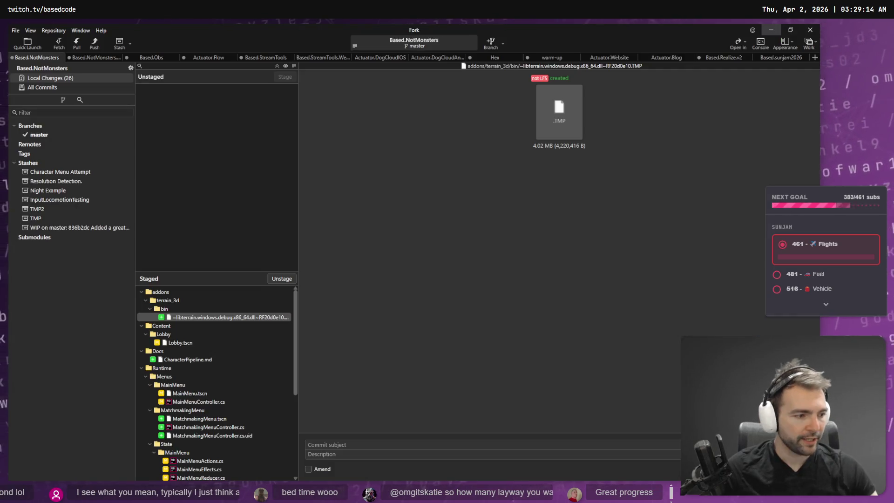
key("alt+Tab")
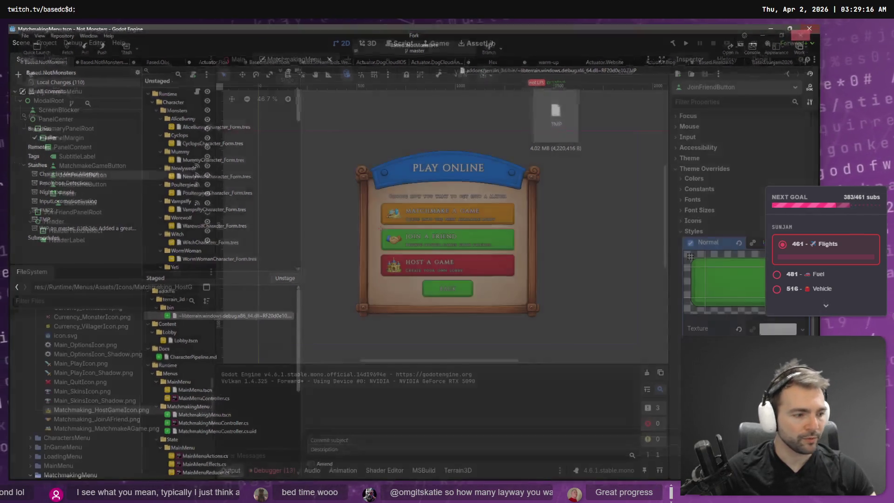
key("alt+Tab")
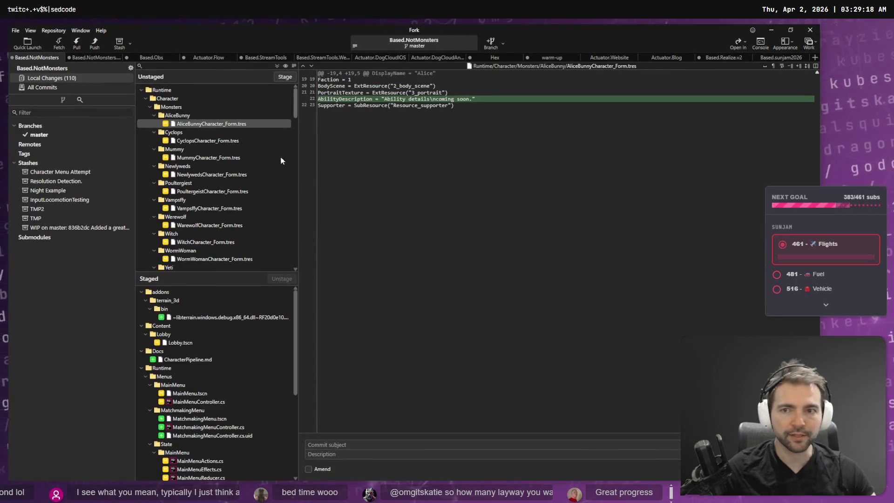
scroll(219, 132, "down", 8)
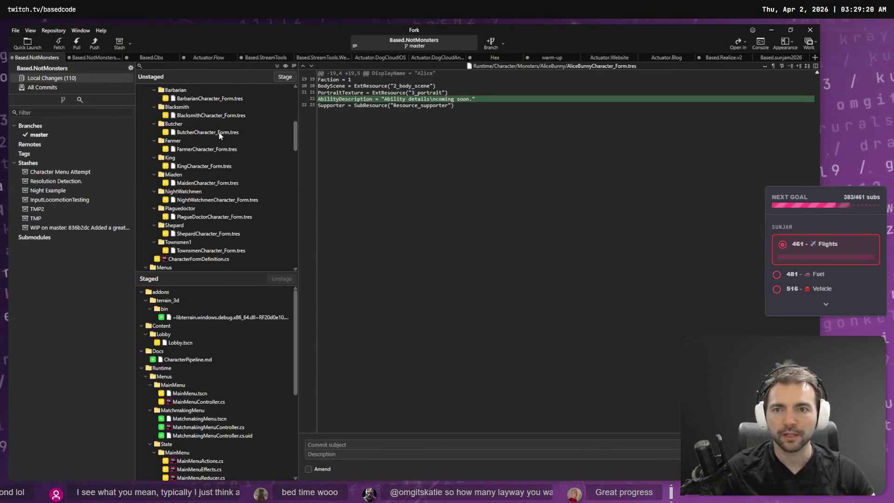
scroll(219, 132, "down", 15)
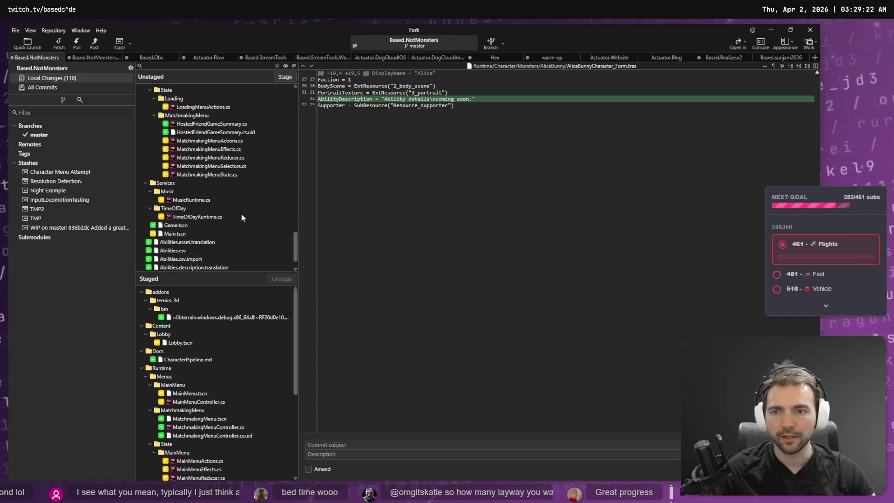
scroll(241, 215, "down", 2)
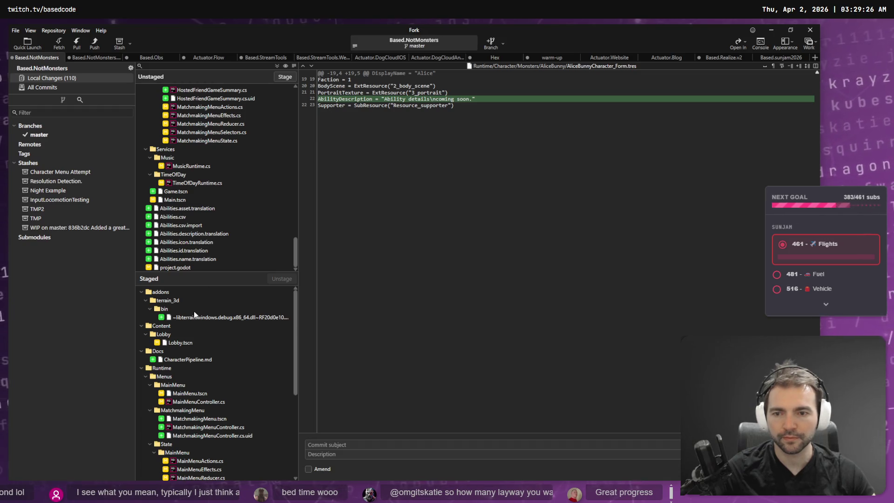
left_click(218, 317)
left_click(288, 278)
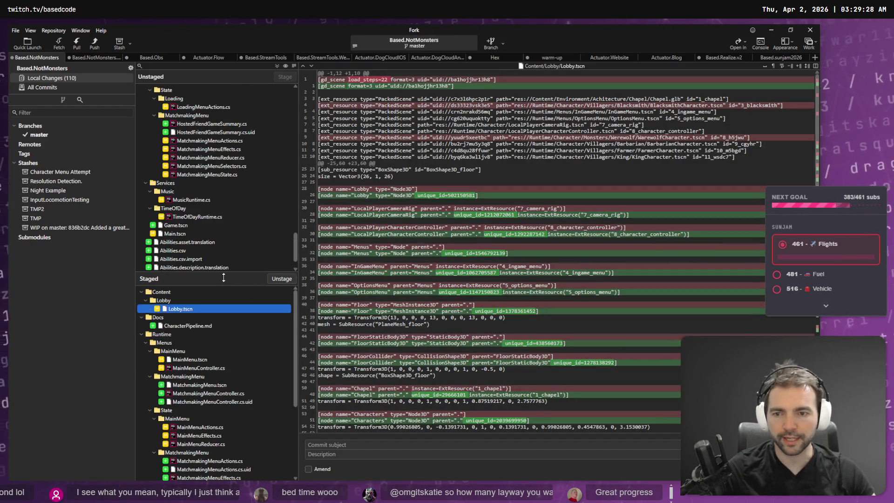
Review the Abilities translation, project.godot, Main.tscn, TimeOfDayRuntime.cs and MusicRuntime.cs diffs.
left_click(186, 242)
scroll(188, 244, "down", 2)
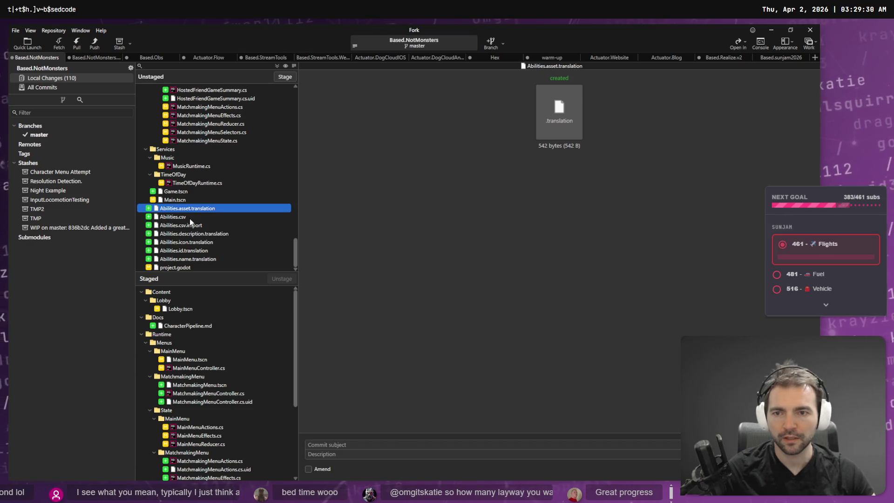
left_click(174, 267)
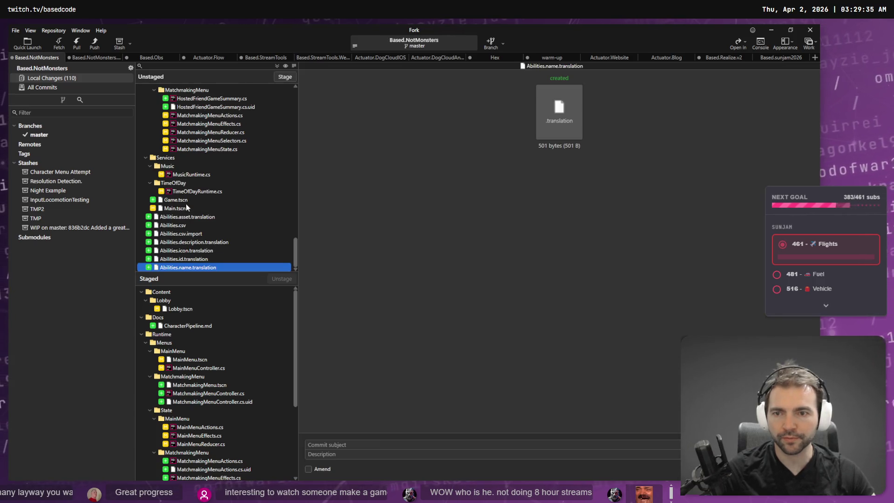
left_click(186, 205)
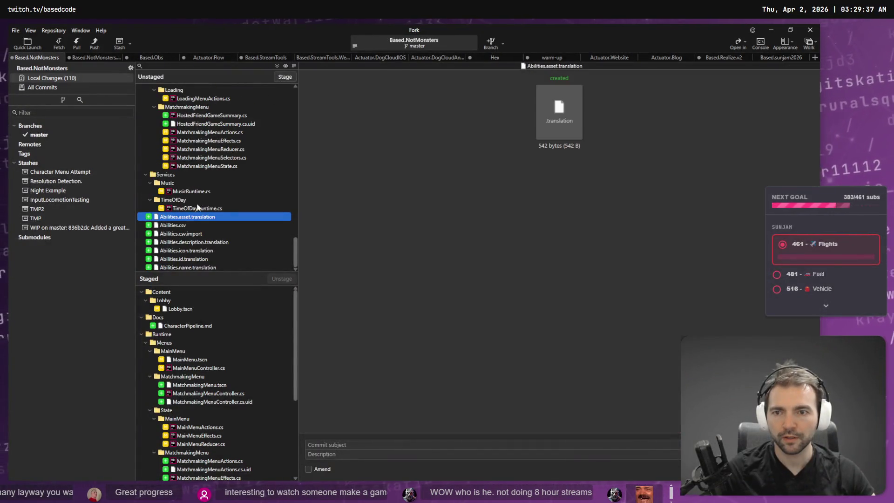
left_click(197, 208)
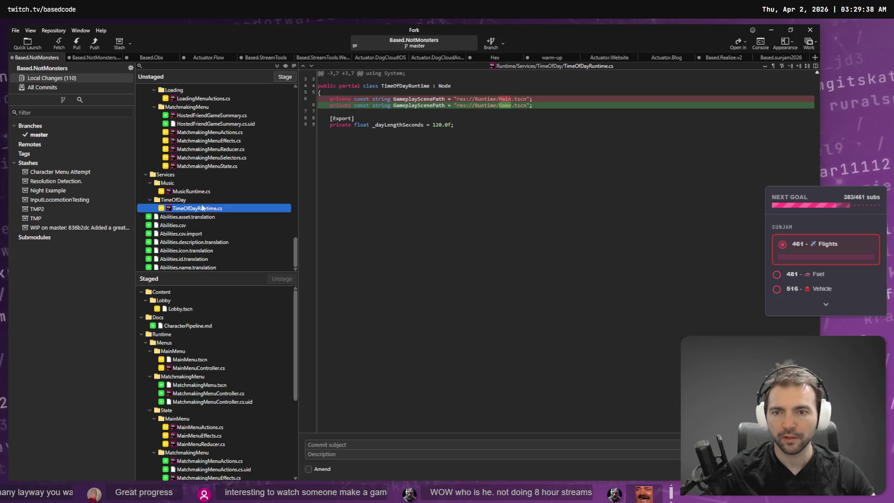
left_click(212, 192, "ctrl")
Stage the selected MusicRuntime.cs and TimeOfDayRuntime.cs scripts.
left_click(276, 77)
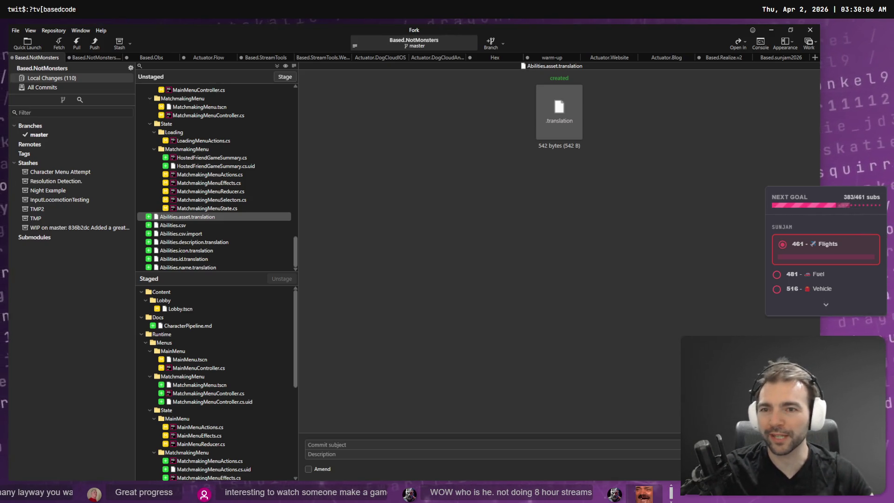
left_click(198, 151)
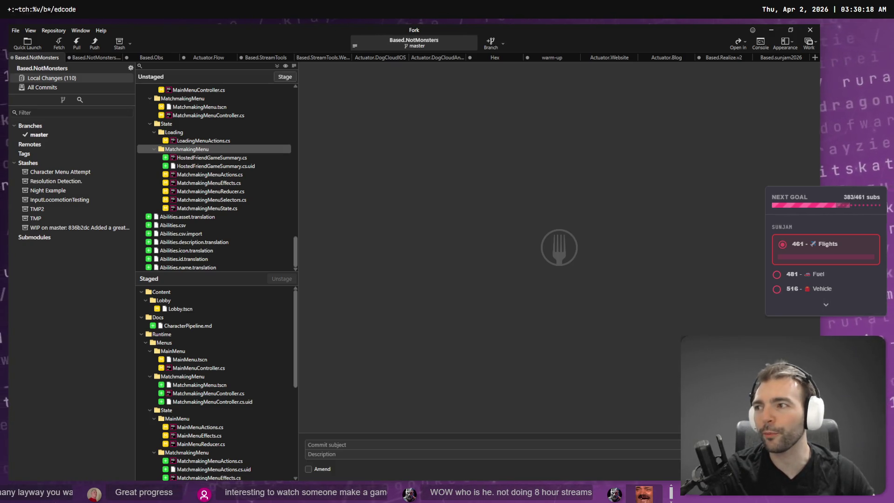
Stage the MatchmakingMenu and Loading state folders plus the MatchmakingMenu, MainMenu, InGameMenu and CharactersMenu folders.
left_click(198, 152)
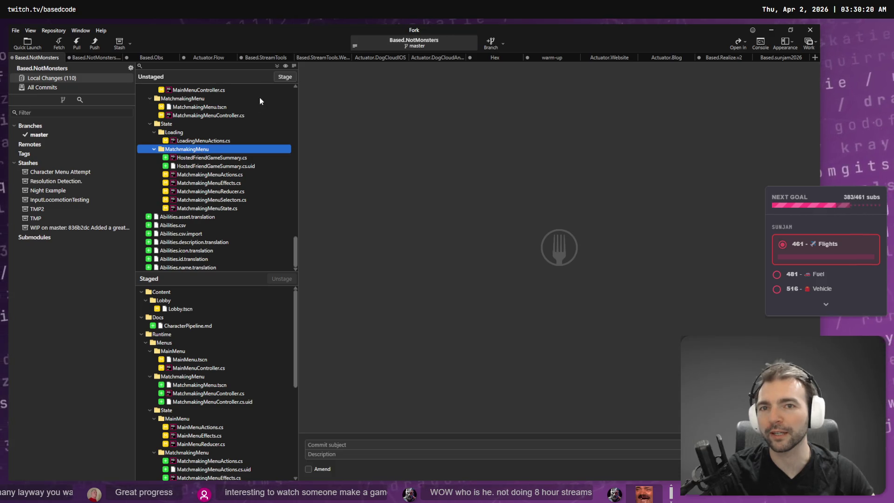
left_click(284, 77)
left_click(185, 199)
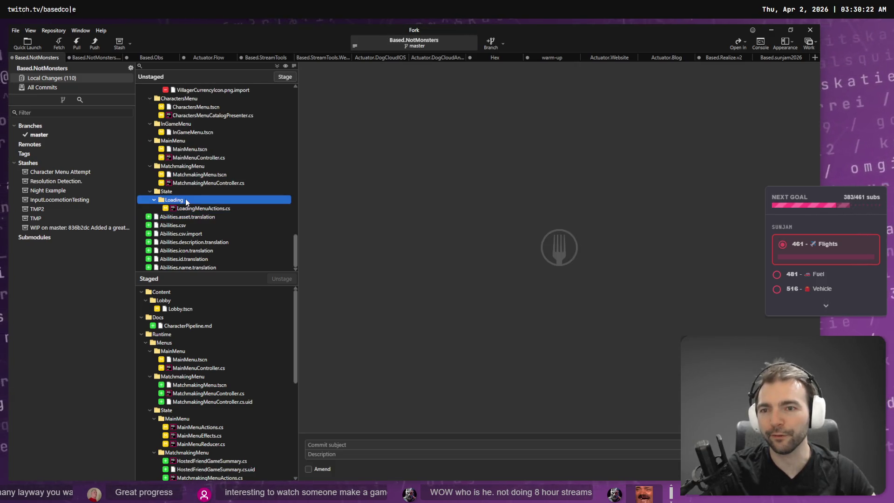
left_click(285, 77)
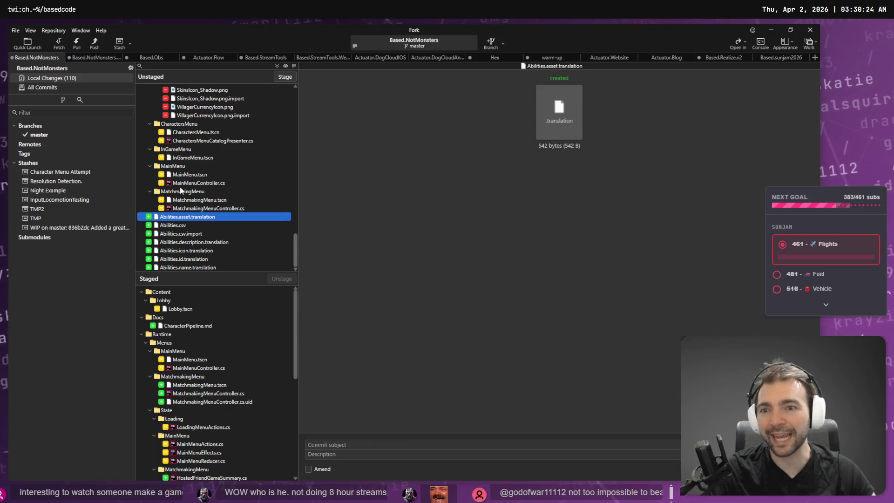
left_click(180, 191)
left_click(275, 78)
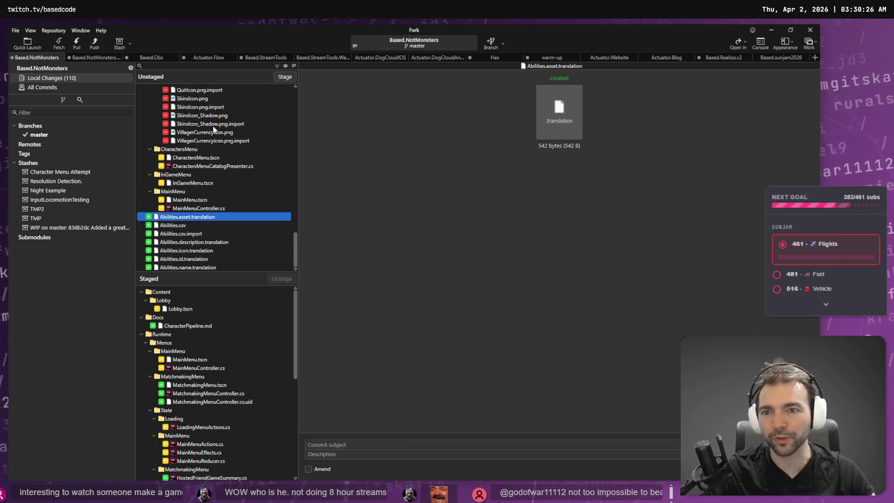
left_click(285, 76)
left_click(185, 201)
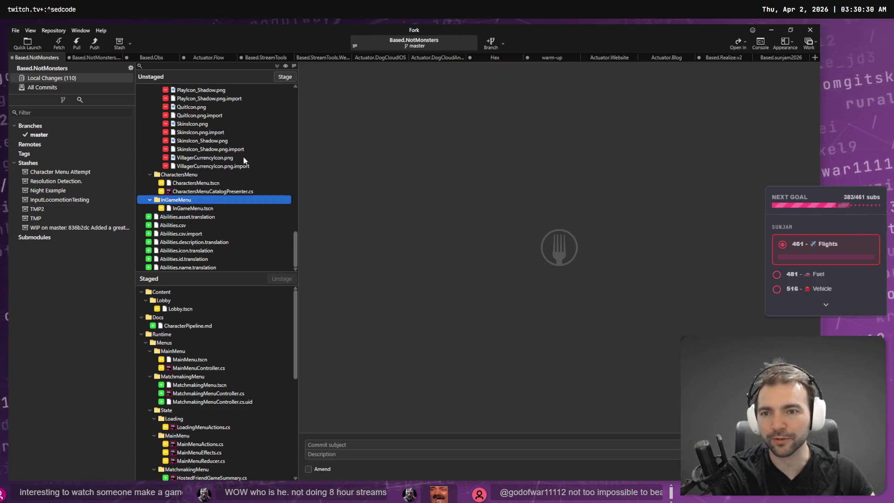
left_click(285, 77)
left_click(177, 192)
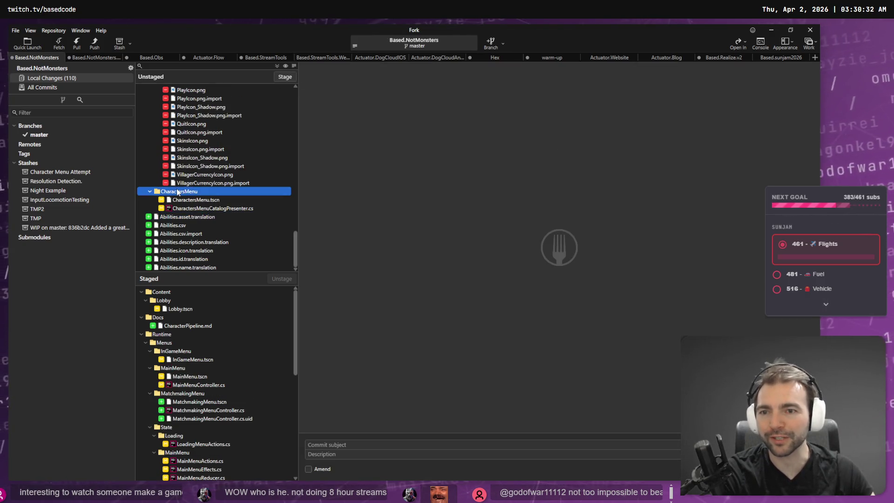
left_click(289, 74)
Stage the Icons, Monsters and remaining Character folders.
scroll(258, 200, "up", 10)
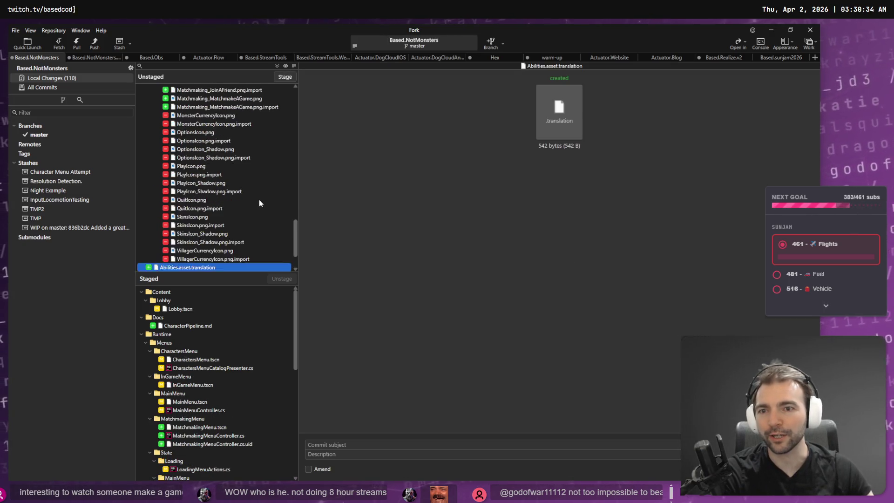
scroll(256, 212, "down", 4)
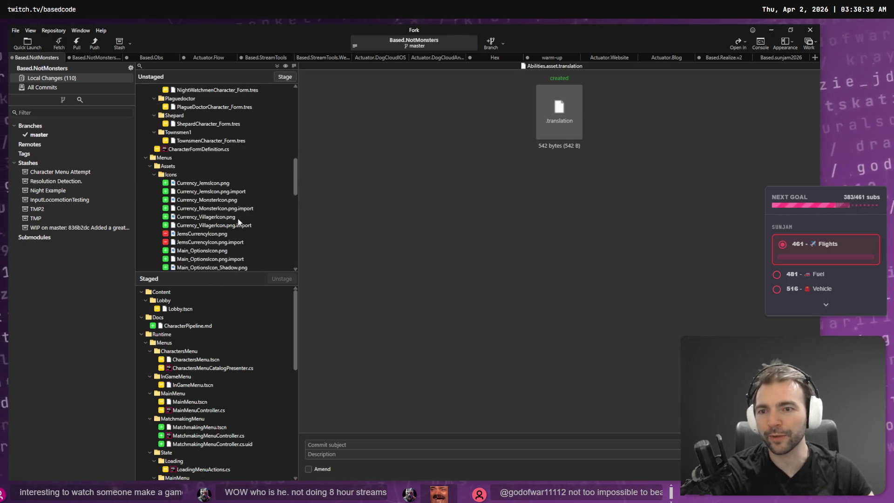
left_click(177, 174)
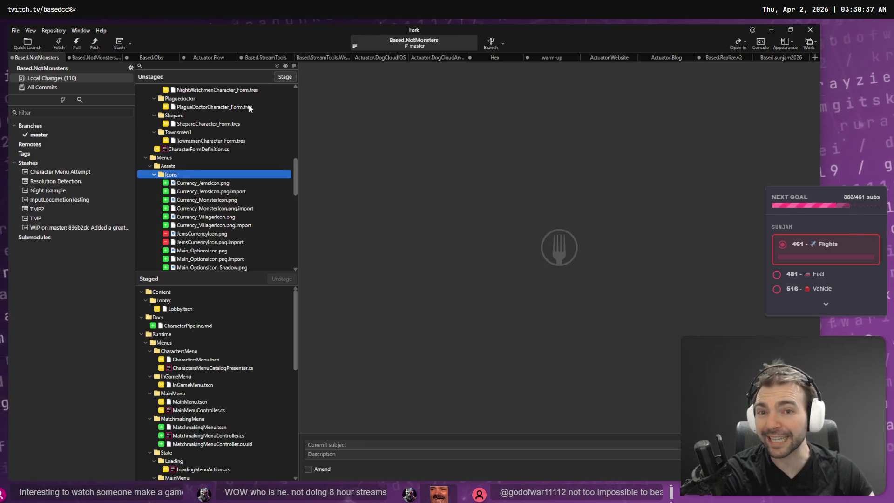
left_click(286, 76)
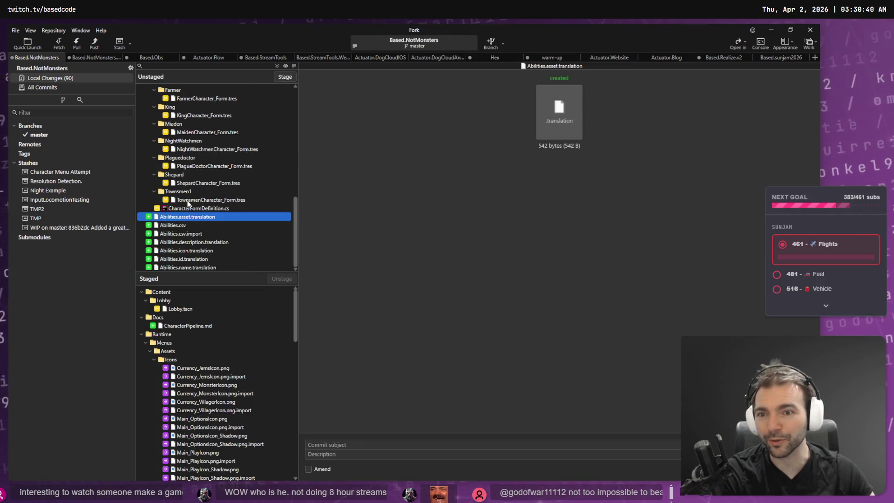
scroll(191, 187, "up", 7)
scroll(189, 189, "up", 4)
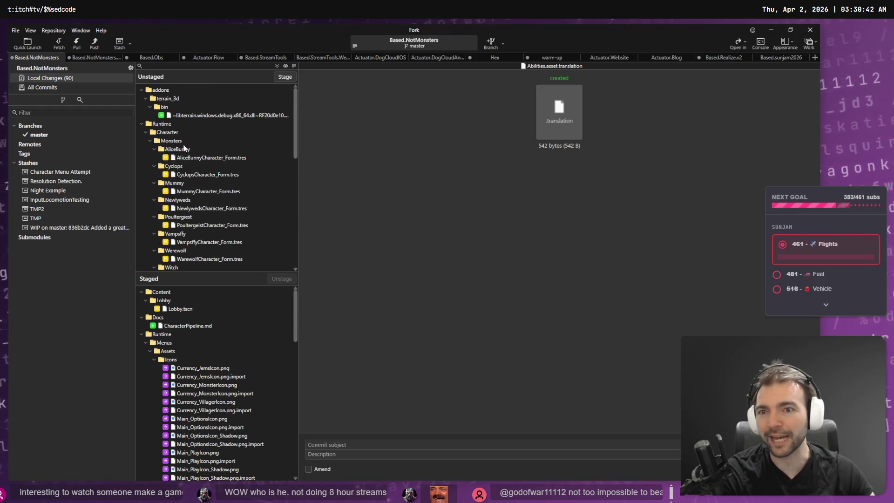
left_click(219, 140)
left_click(283, 77)
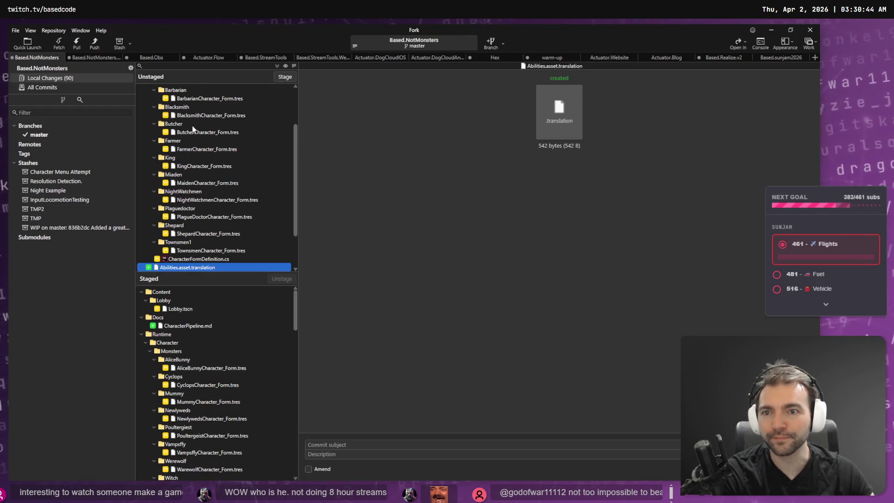
scroll(195, 118, "up", 5)
left_click(176, 132)
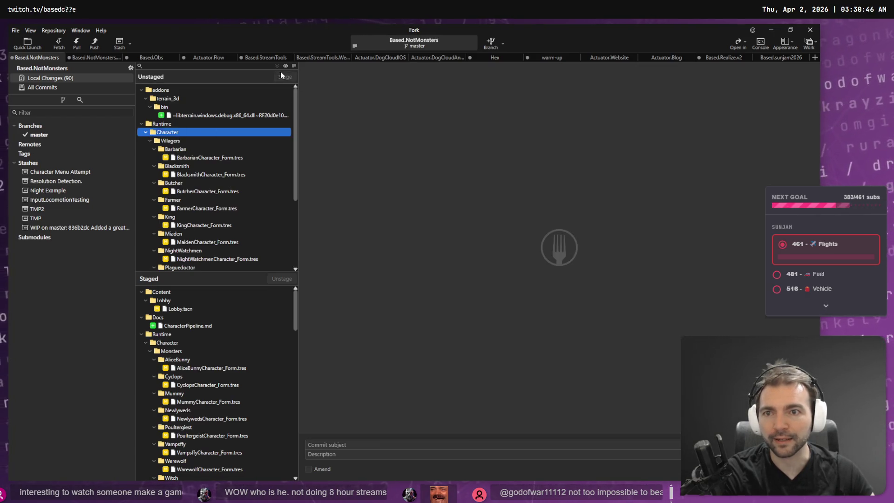
left_click(284, 77)
scroll(218, 329, "down", 15)
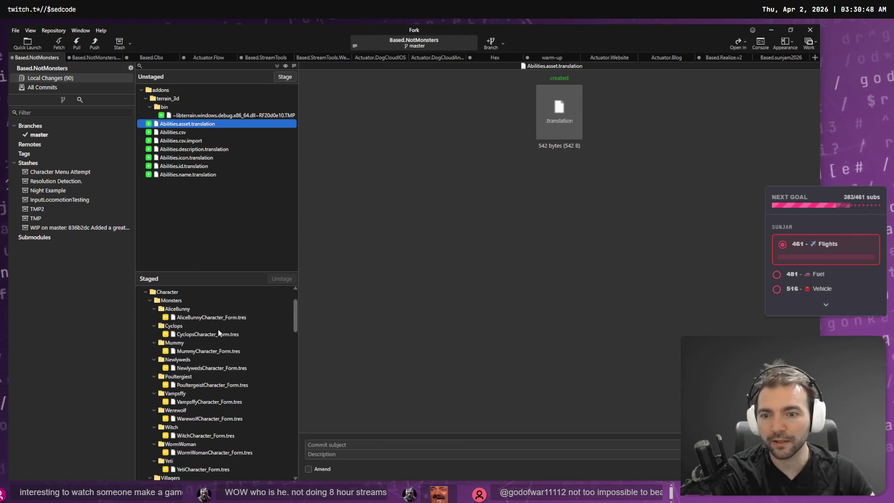
Type the commit summary 'Added Matchmaking menu to', correcting the mistyped letters.
scroll(274, 382, "down", 5)
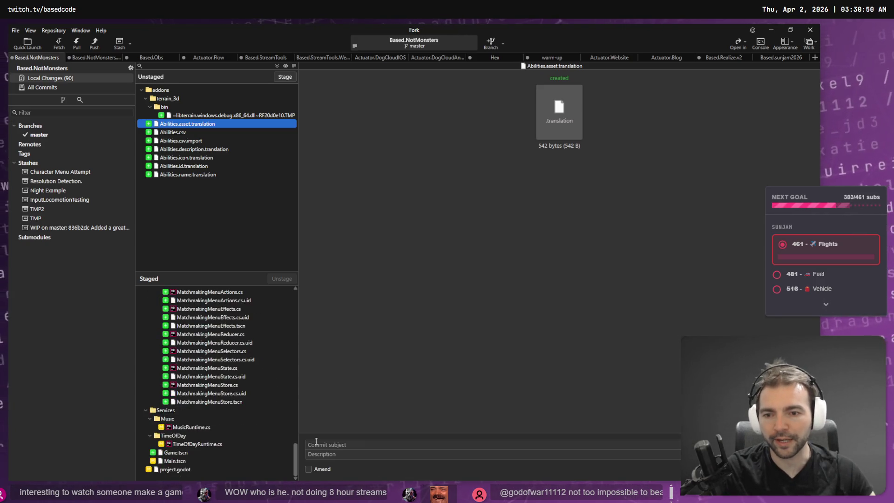
left_click(335, 445)
type("Added")
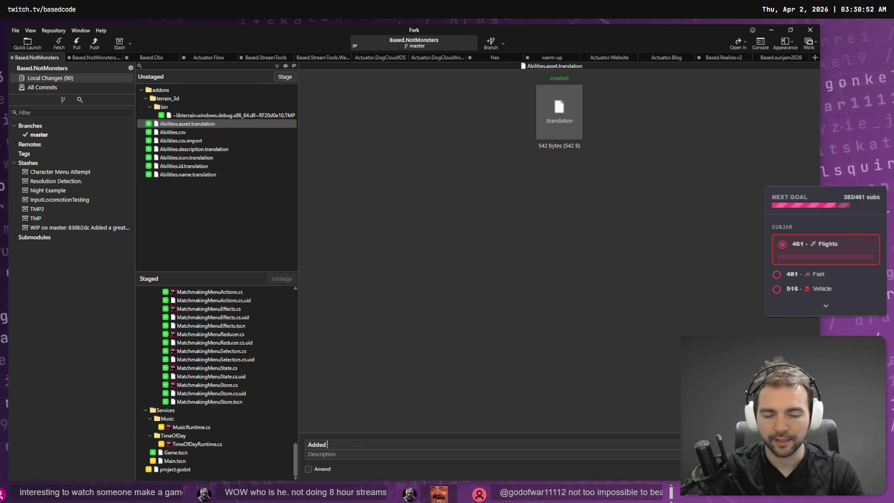
type(" mathcm")
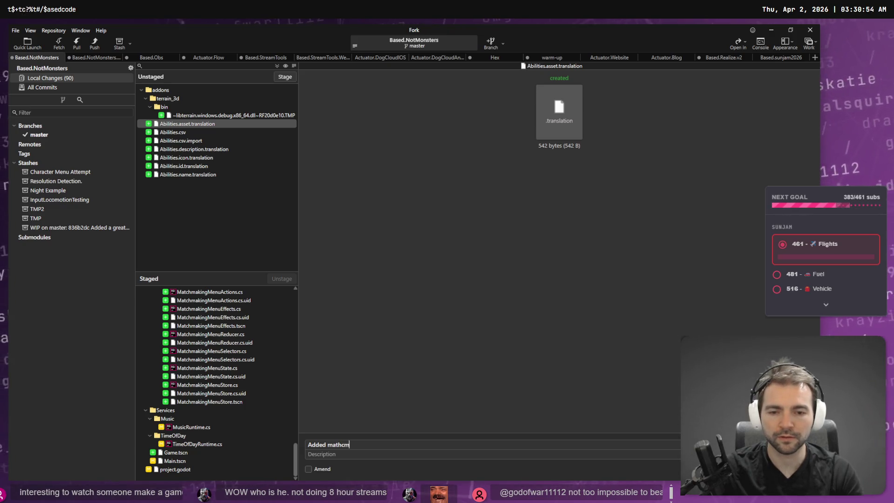
key("BackSpace")
key("BackSpace")
key("BackSpace")
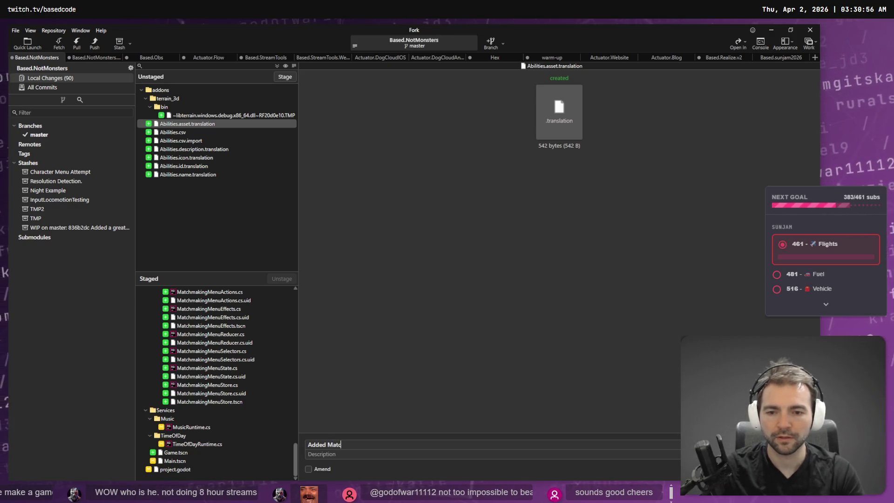
type("hmaking menu to")
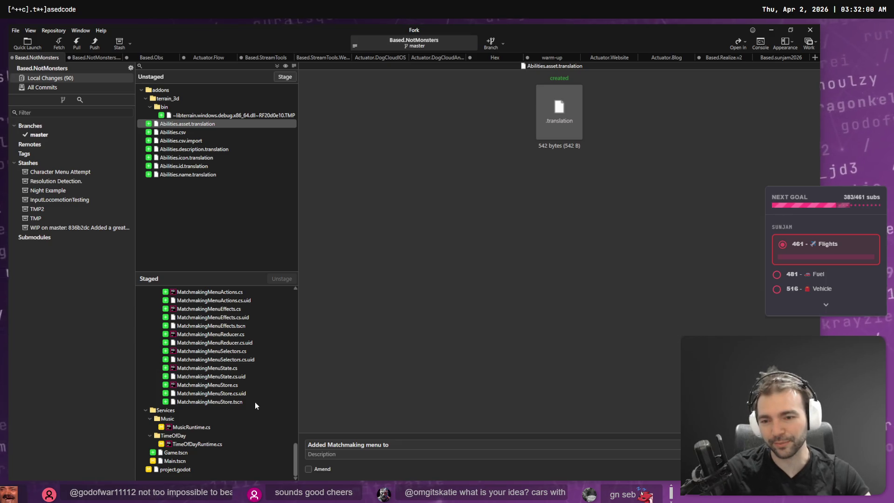
Review the staged TimeOfDayRuntime.cs, Main.tscn and project.godot diffs.
left_click(188, 427)
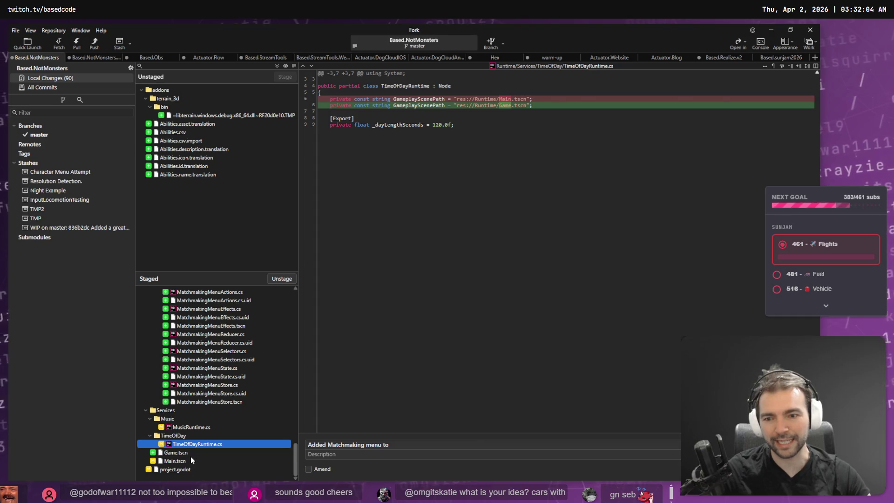
left_click(190, 460)
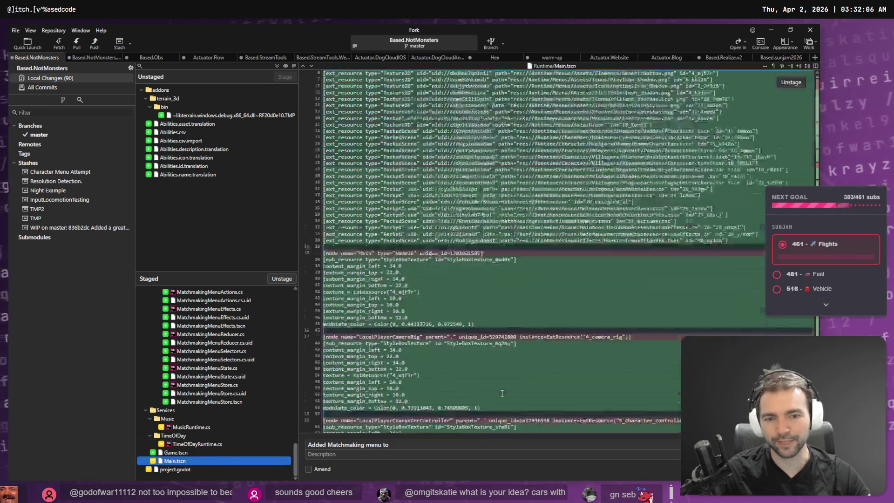
left_click(185, 470)
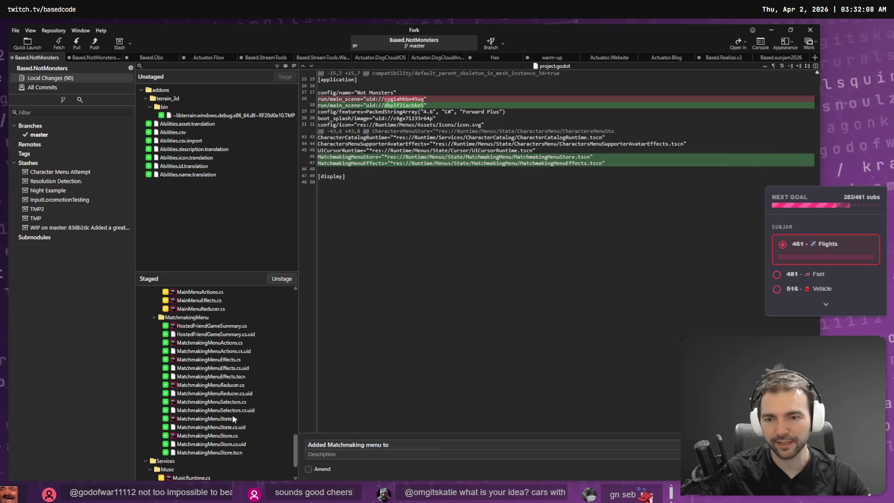
scroll(232, 415, "up", 10)
scroll(235, 413, "up", 8)
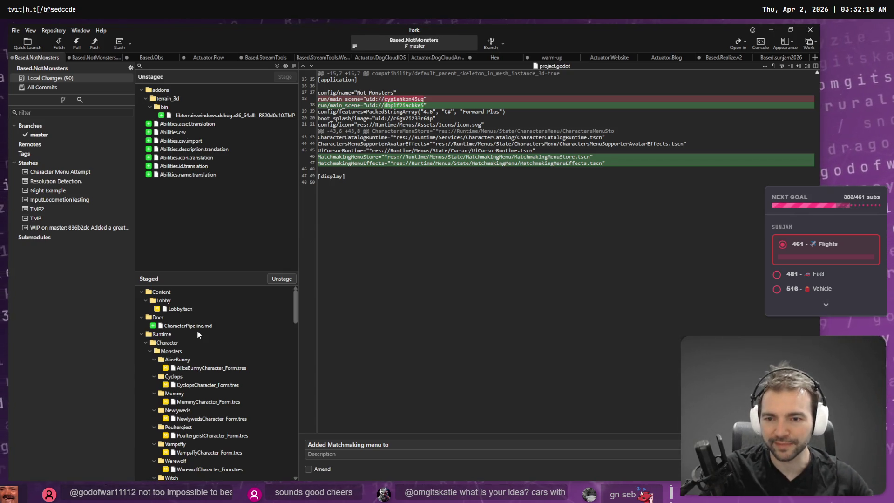
Unstage CharacterPipeline.md so it stays out of this commit.
left_click(203, 328)
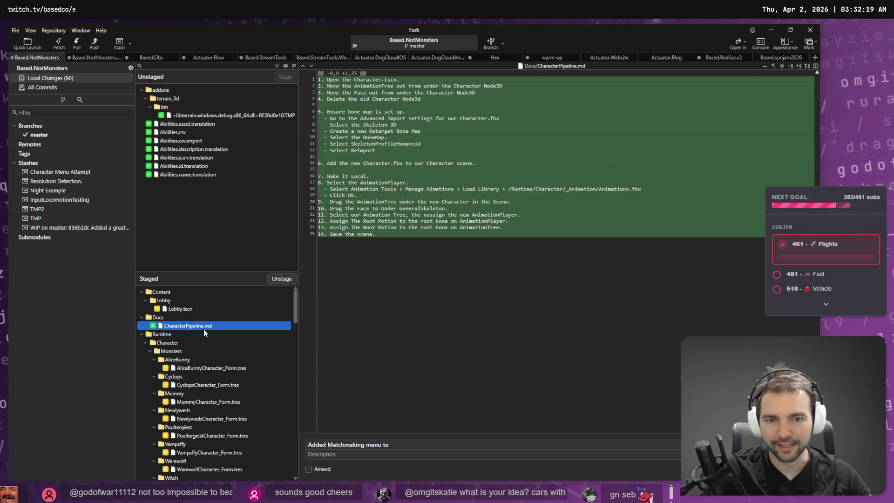
left_click(291, 280)
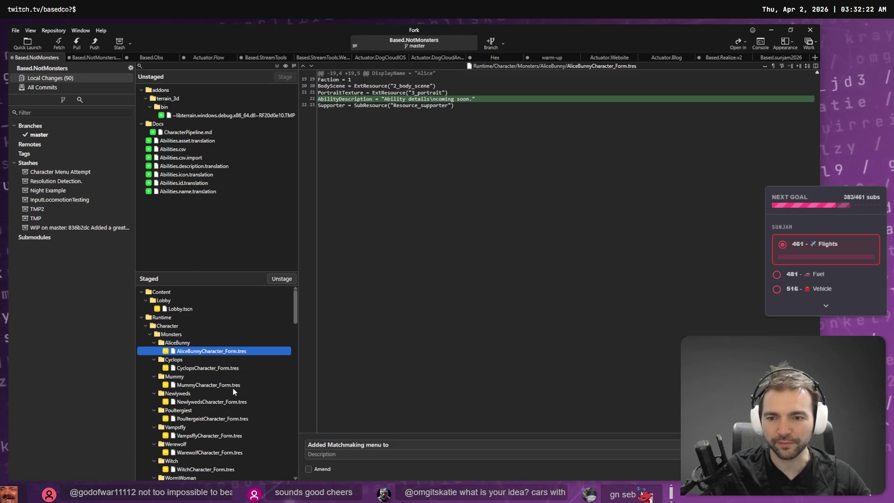
scroll(233, 387, "down", 6)
Finish the commit summary as 'Added Matchmaking menu, and character abilities to UI.'.
key("BackSpace")
key("BackSpace")
key("BackSpace")
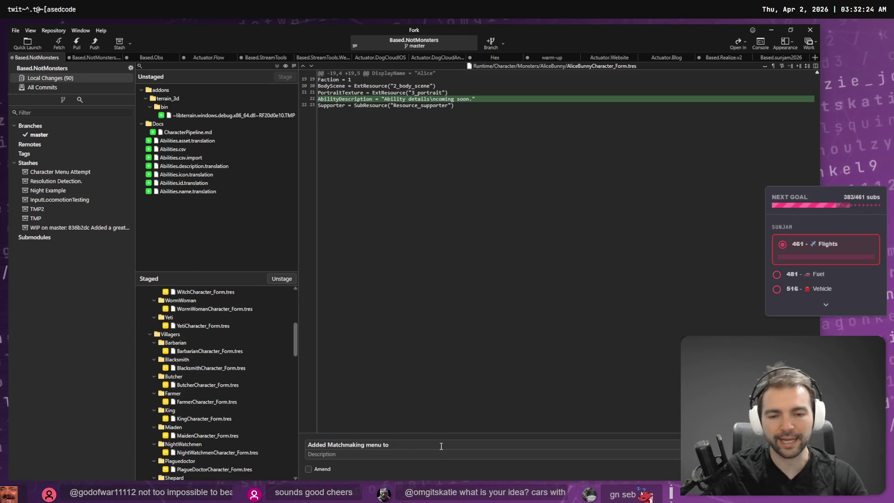
type("., and character abilities,")
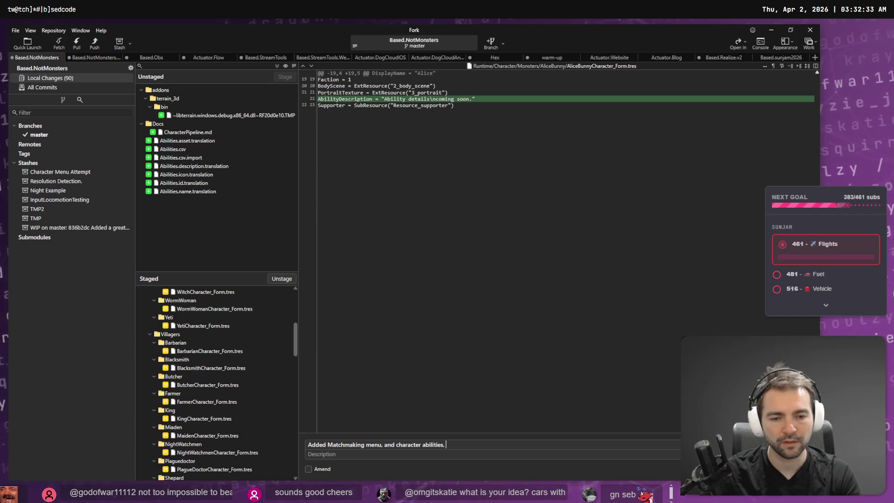
key("BackSpace")
type(".")
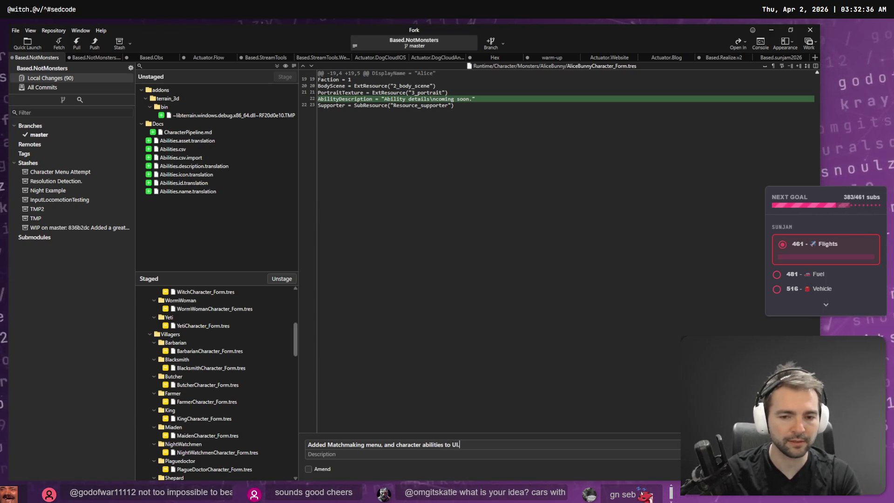
After the 81-file commit, check the uncommitted CharacterPipeline.md changes and minimize Fork.
scroll(183, 393, "down", 5)
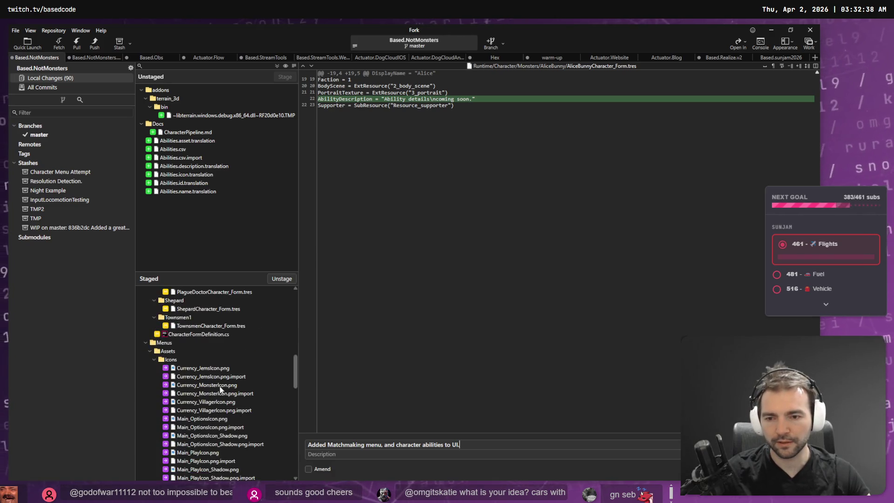
scroll(273, 388, "down", 15)
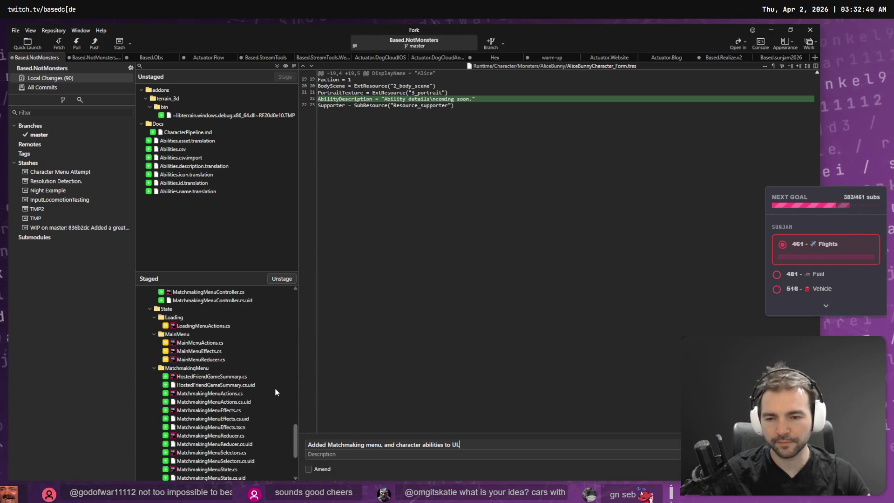
scroll(275, 392, "down", 3)
scroll(249, 436, "up", 15)
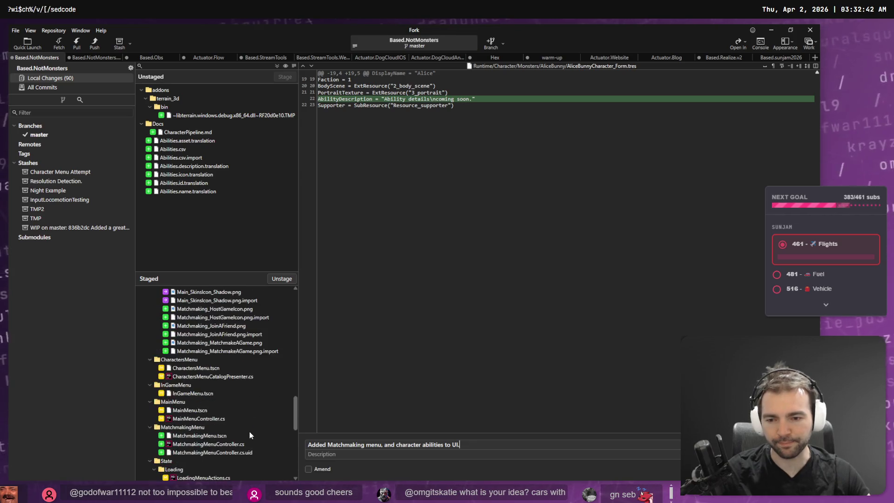
scroll(230, 383, "up", 10)
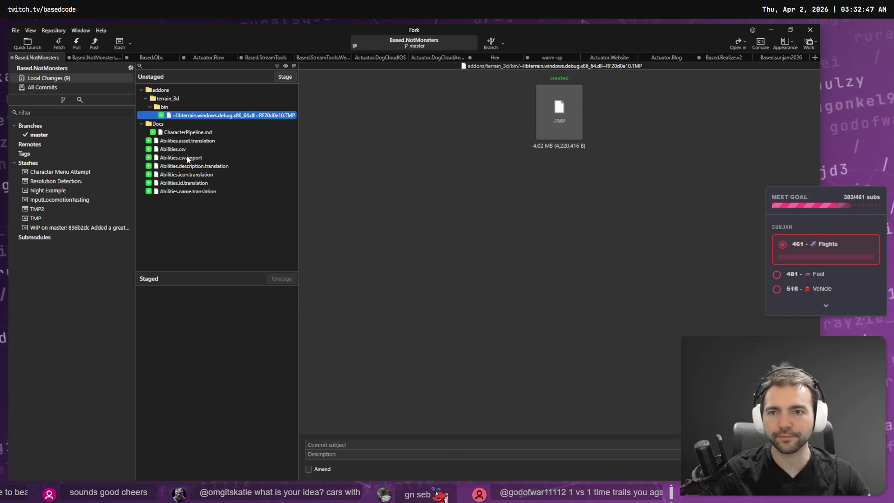
left_click(180, 133)
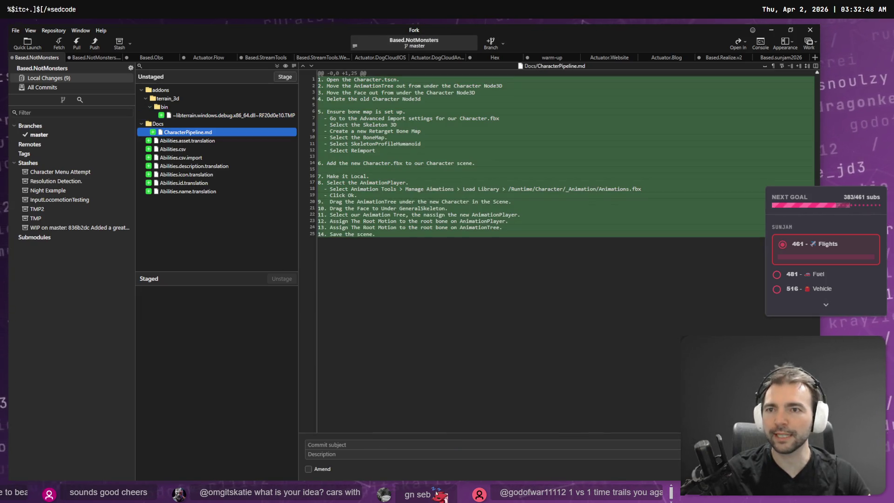
left_click(772, 30)
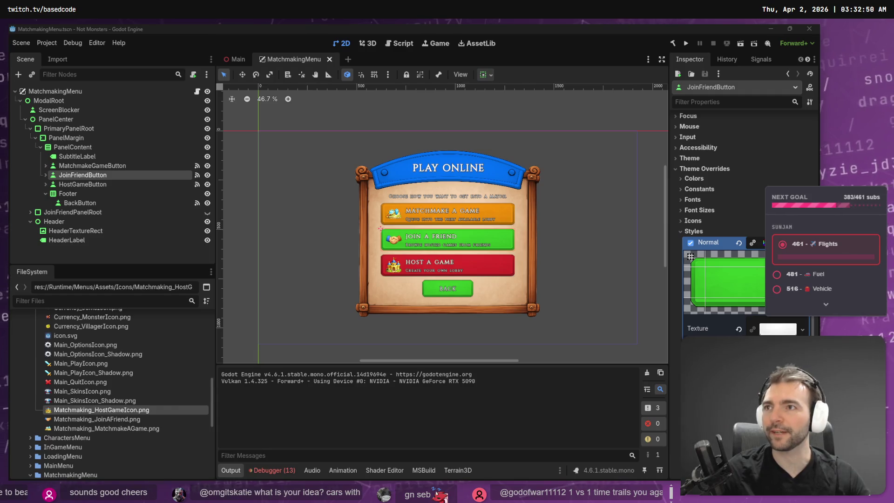
Open a new maximized Chrome window and go to twitch.tv.
key("super+b")
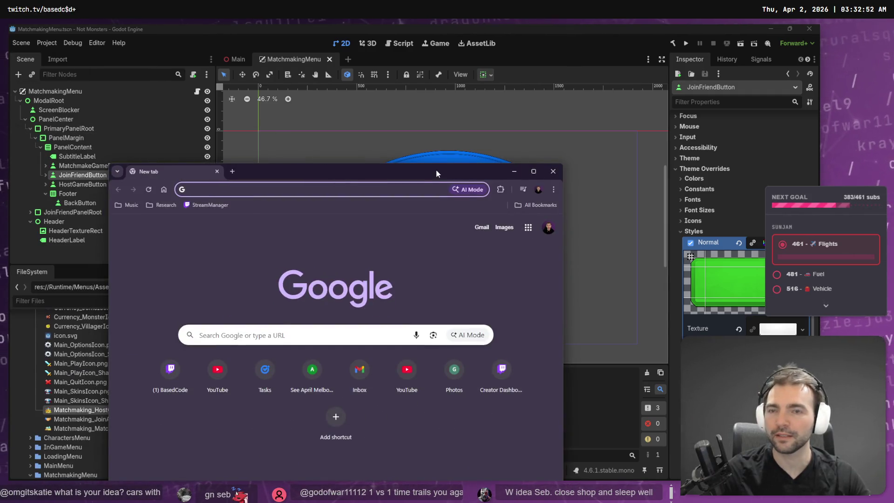
double_click(429, 178)
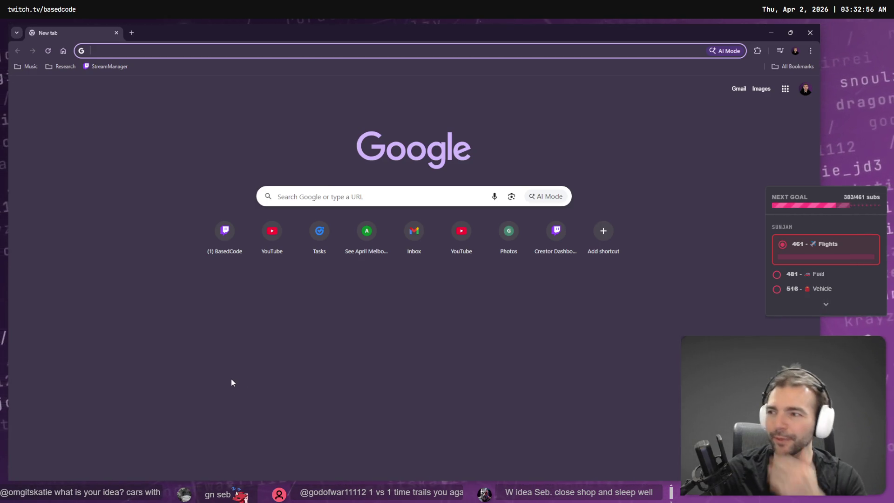
type("twitch.tv")
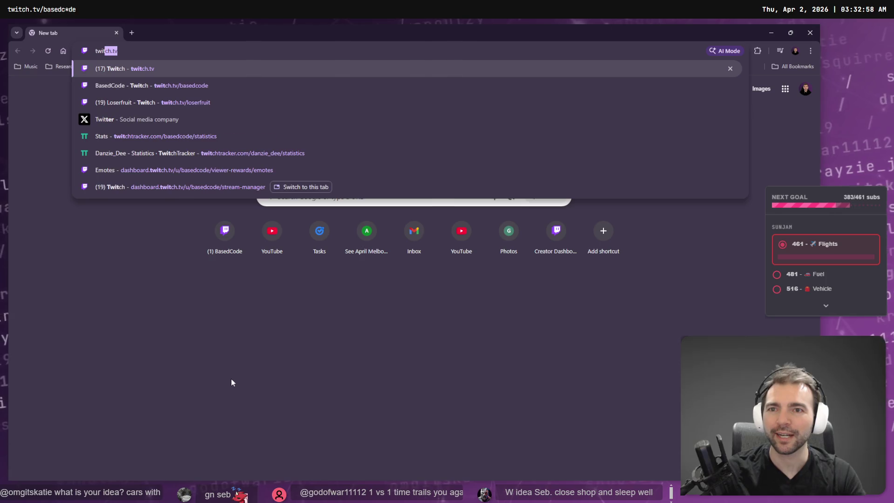
key("Return")
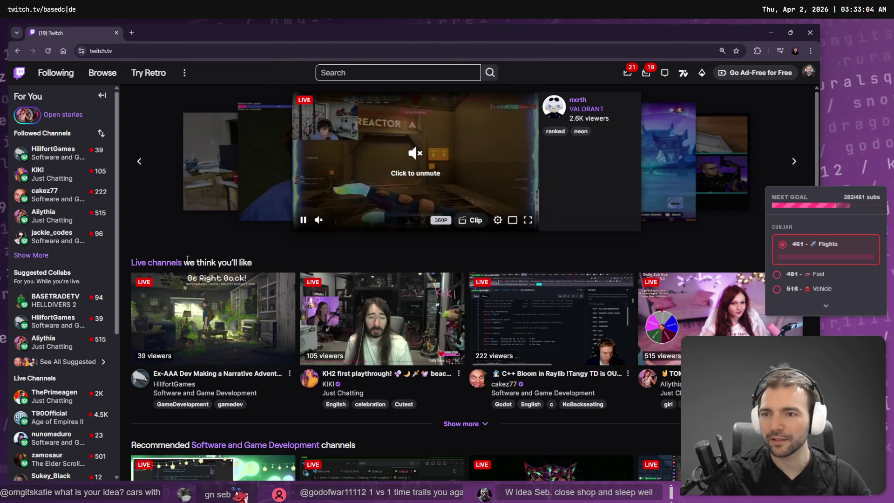
Expand Followed Channels and open a followed streamer's live Just Chatting channel.
left_click(39, 256)
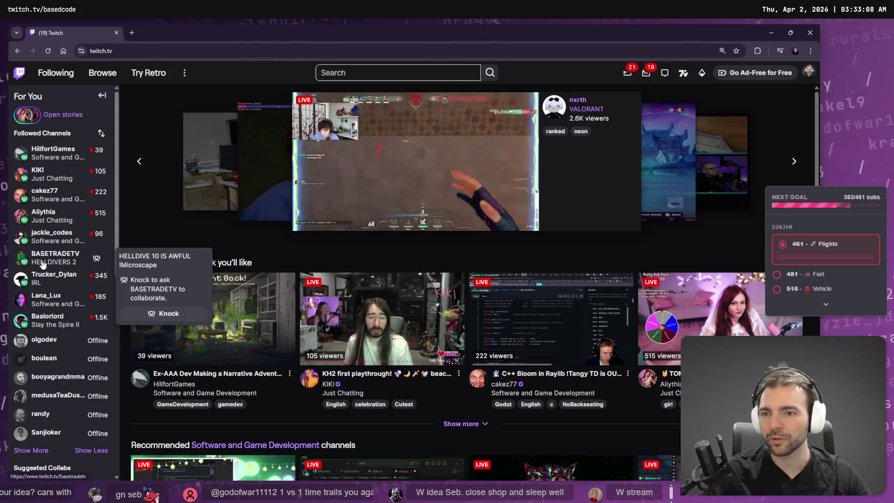
mouse_move(75, 321)
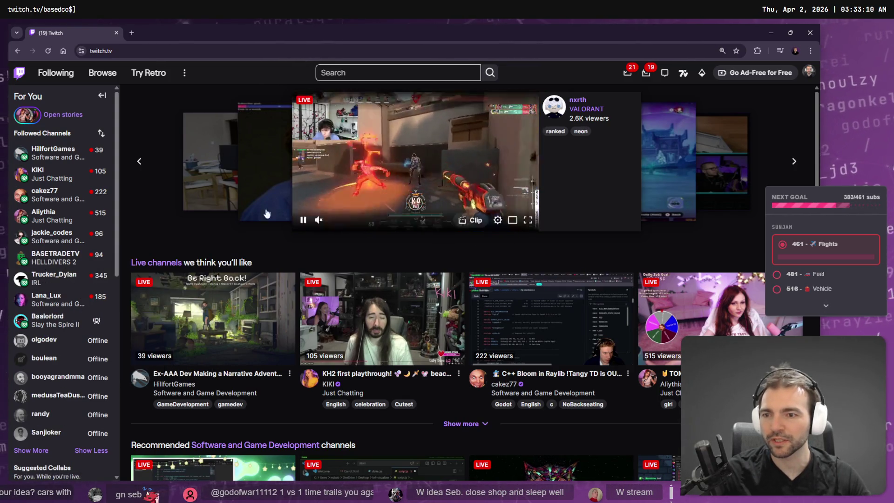
mouse_move(43, 154)
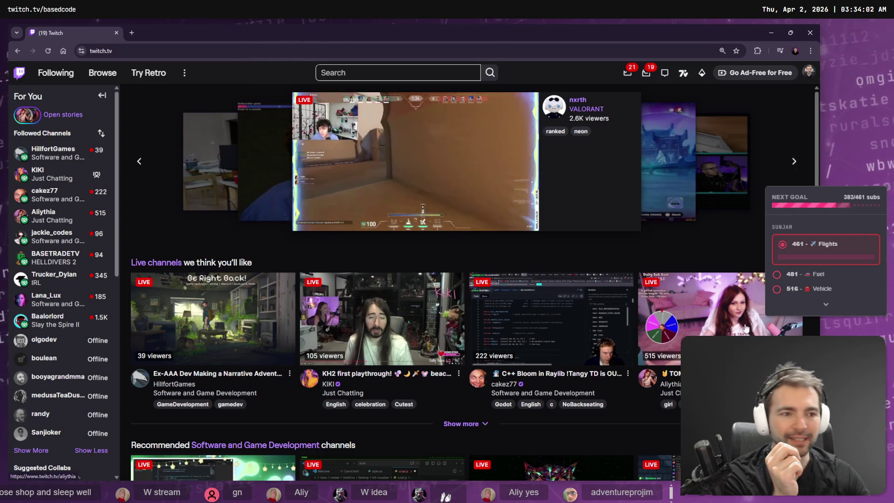
left_click(649, 345)
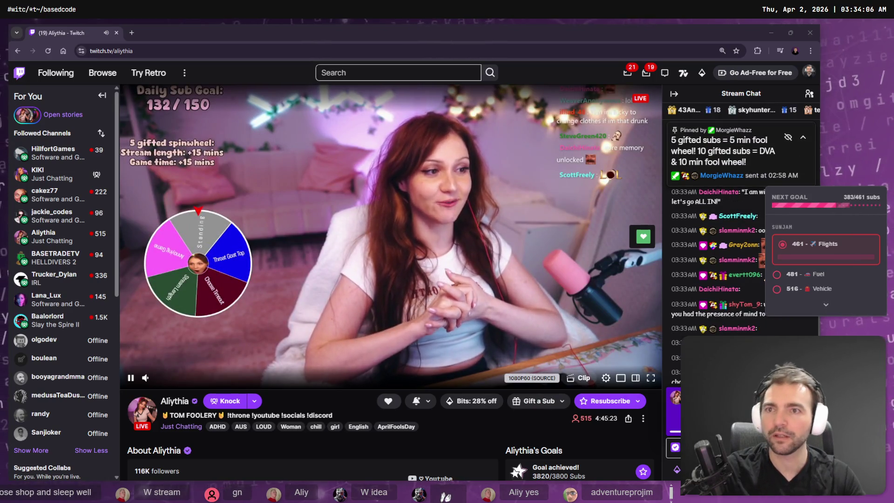
Check the channel's web address, then switch its live stream to full screen.
left_click(131, 51)
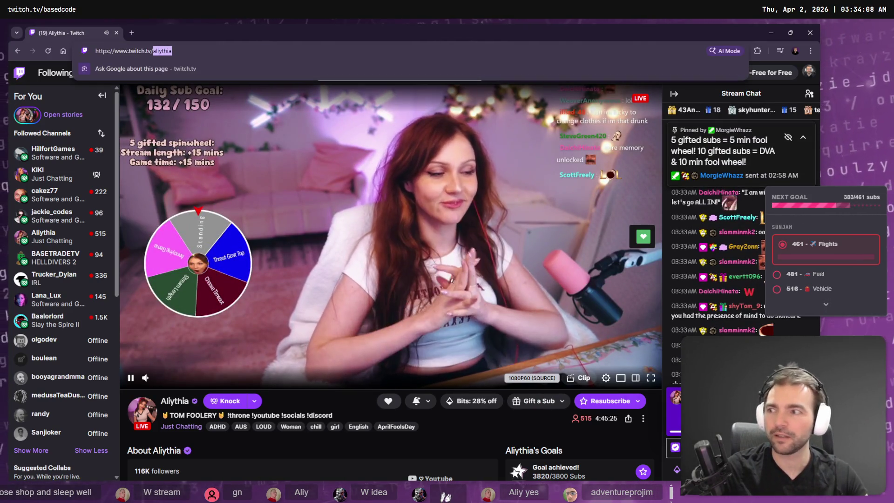
key("Escape")
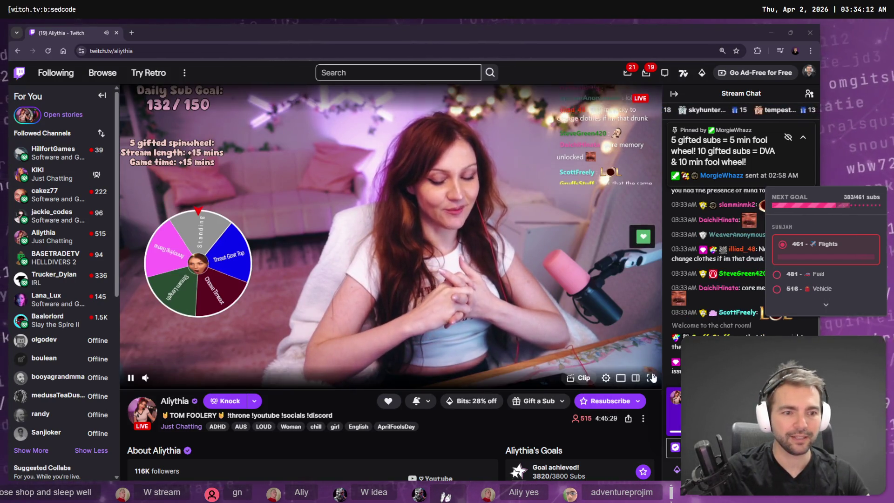
left_click(651, 377)
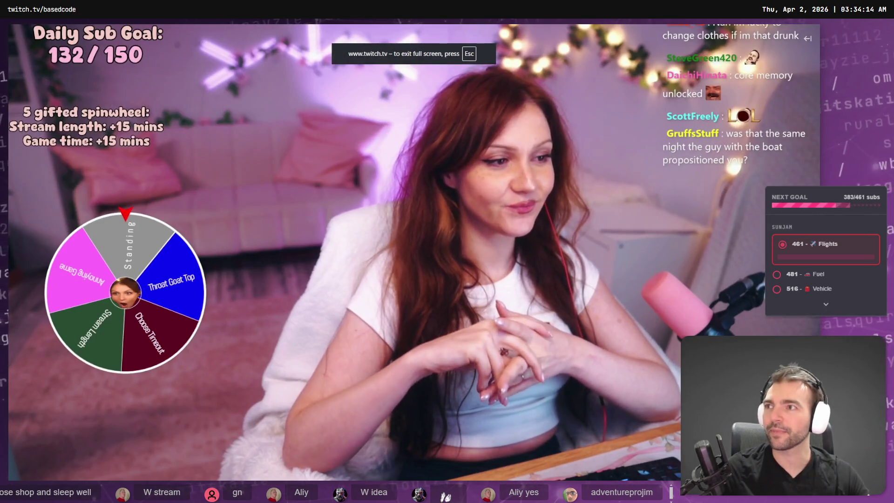